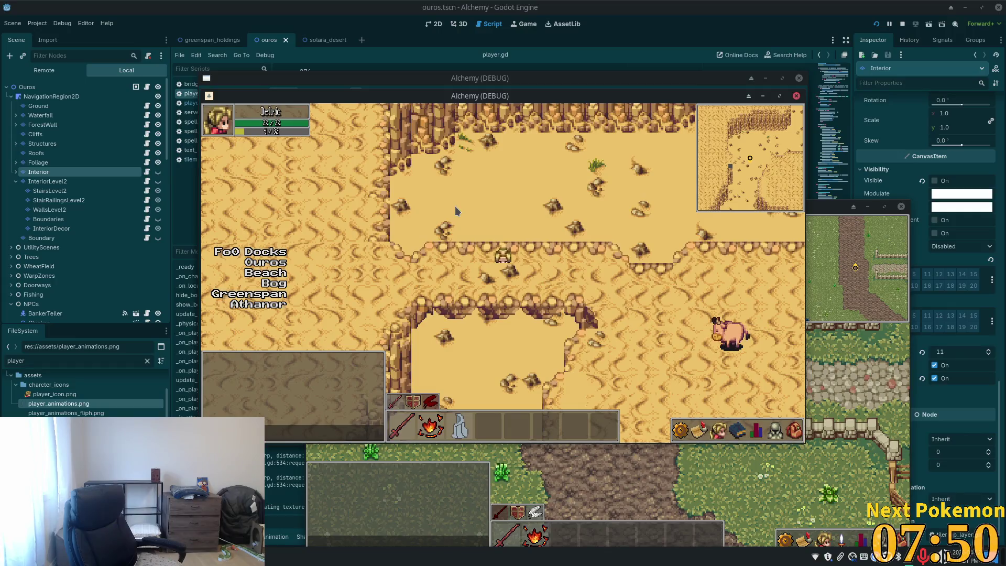
Step: Walk the player character down in the running desert game
key("Down")
key("Down")
key("Down")
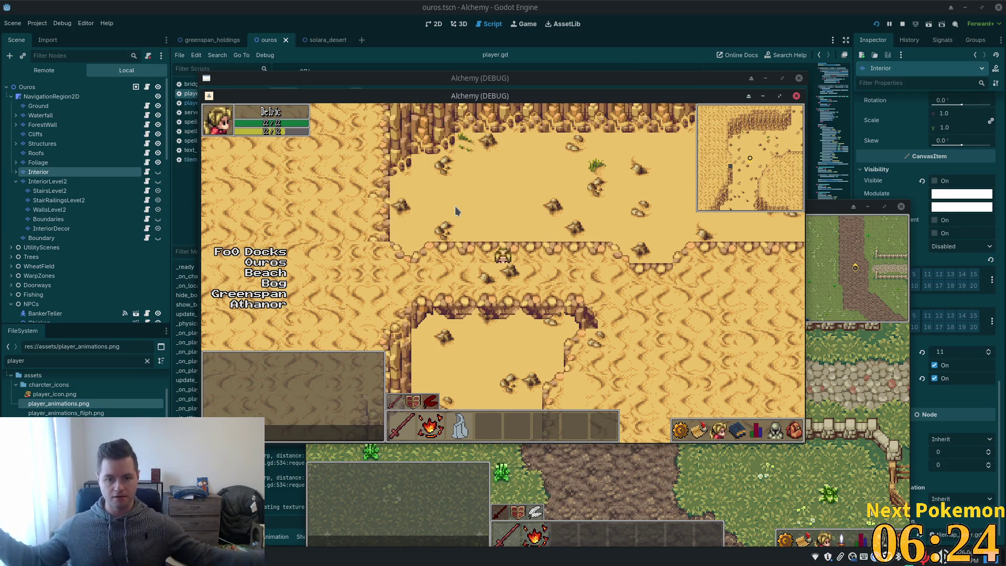
Step: Stop the running game clients and select the Bridge's TileMapLayer in the solara_desert scene
key("F8")
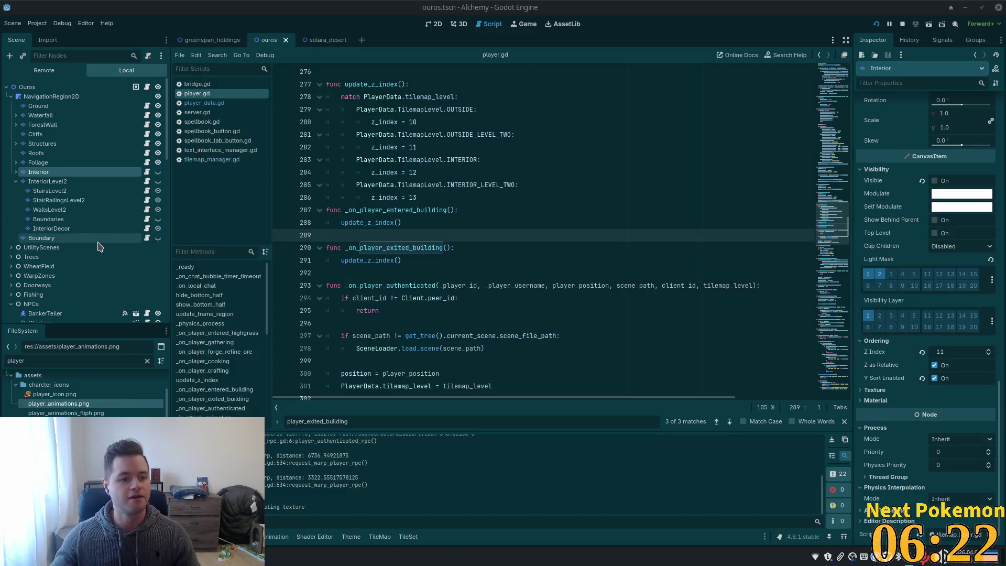
scroll(99, 245, "down", 5)
scroll(99, 243, "down", 3)
scroll(87, 228, "down", 3)
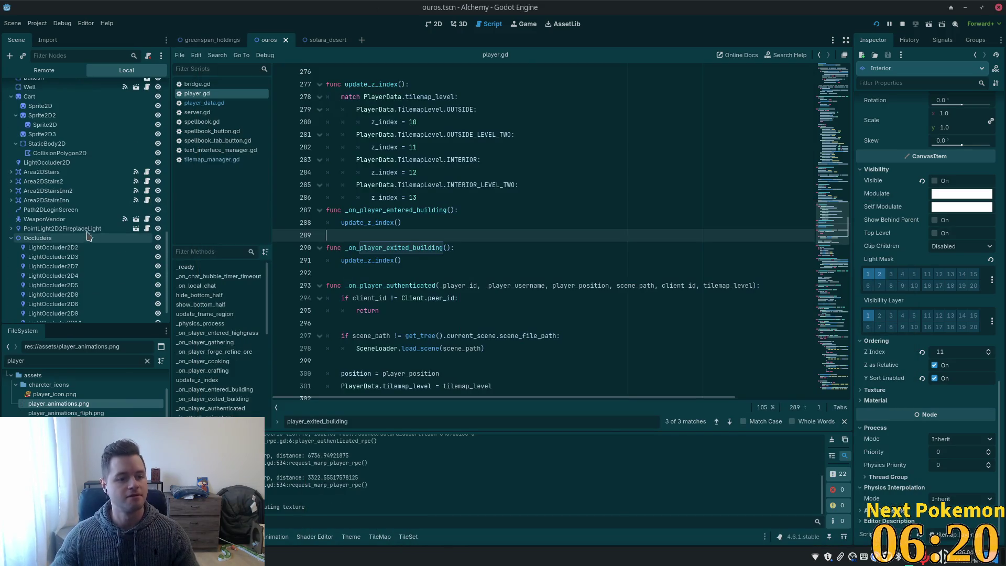
scroll(83, 214, "down", 1)
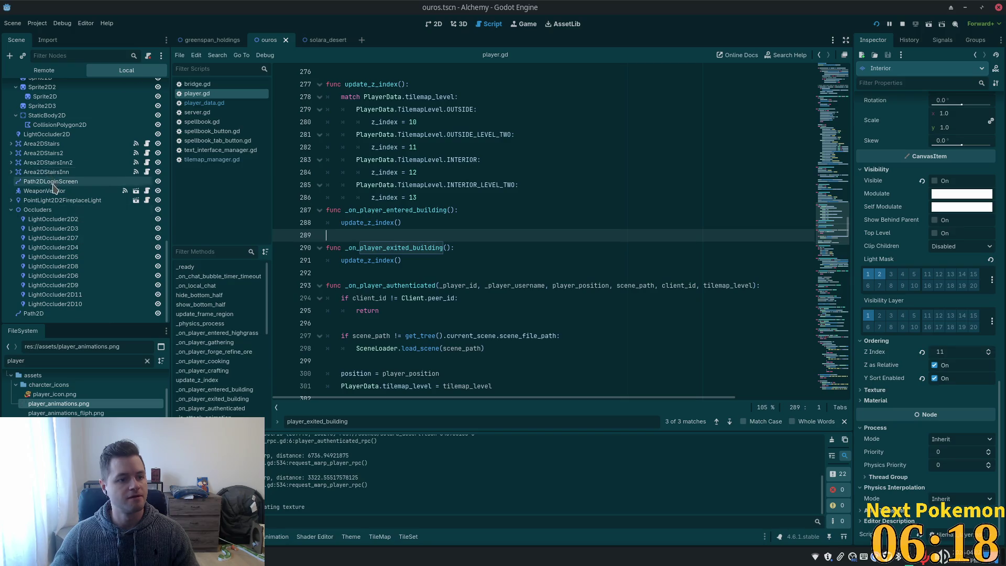
scroll(55, 198, "up", 2)
scroll(53, 198, "up", 3)
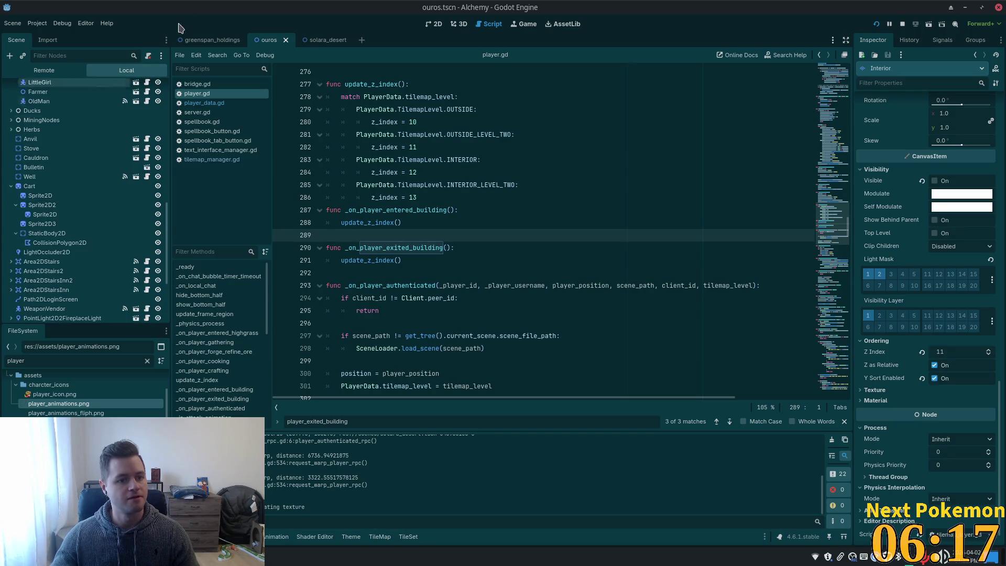
left_click(318, 41)
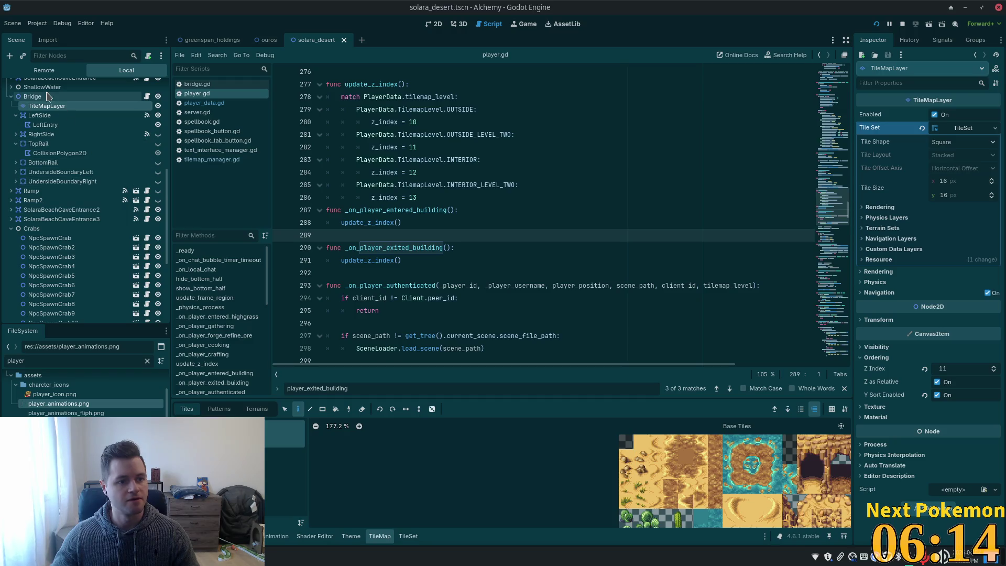
left_click(33, 96)
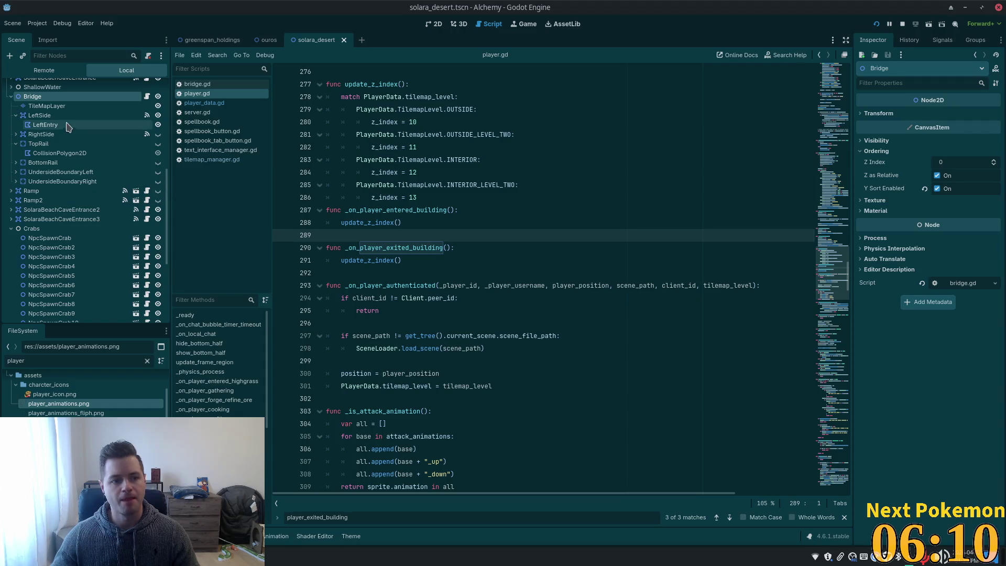
left_click(49, 106)
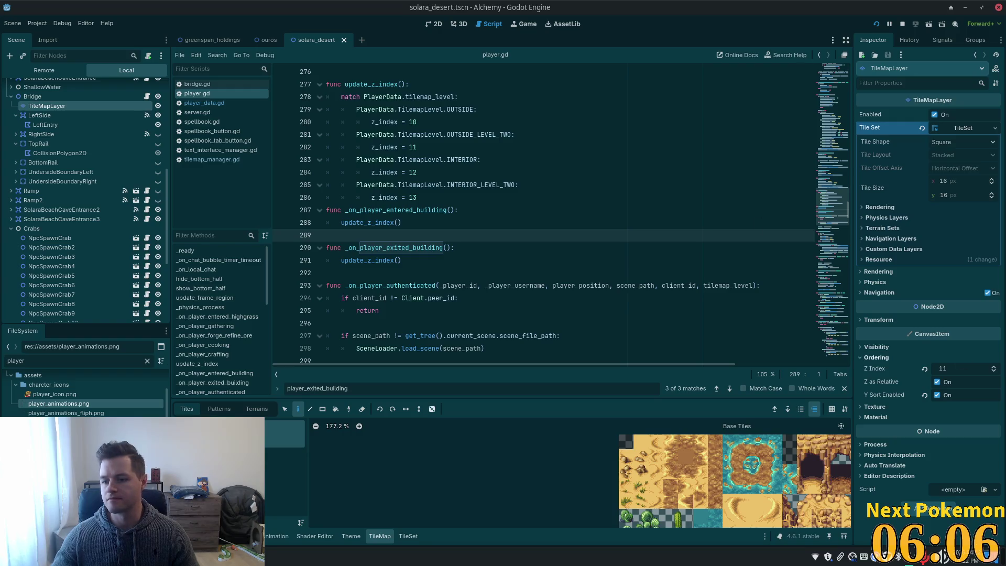
Step: Expand the layer's Rendering properties in the Inspector and begin editing Y Sort Origin
left_click(880, 207)
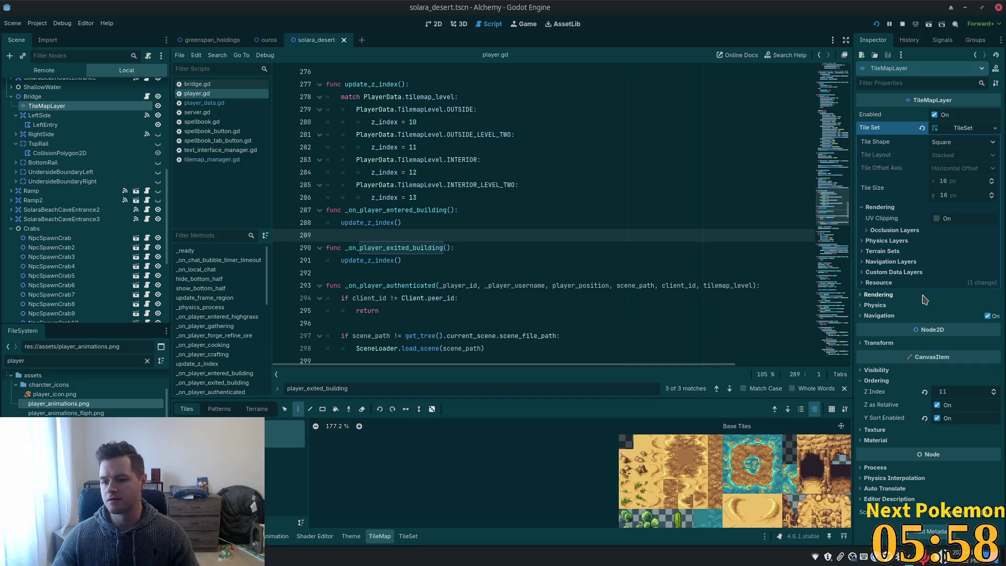
left_click(863, 296)
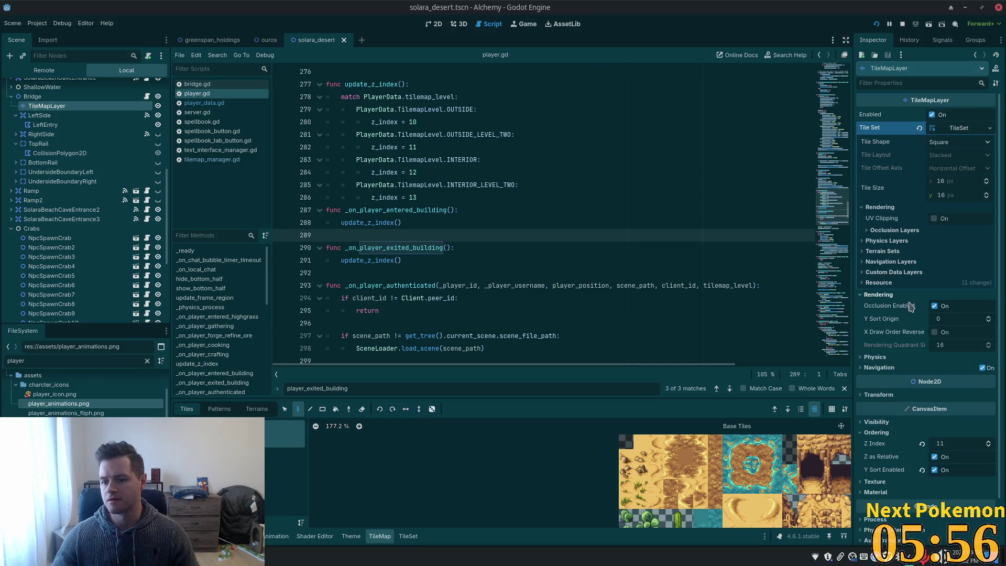
left_click(953, 318)
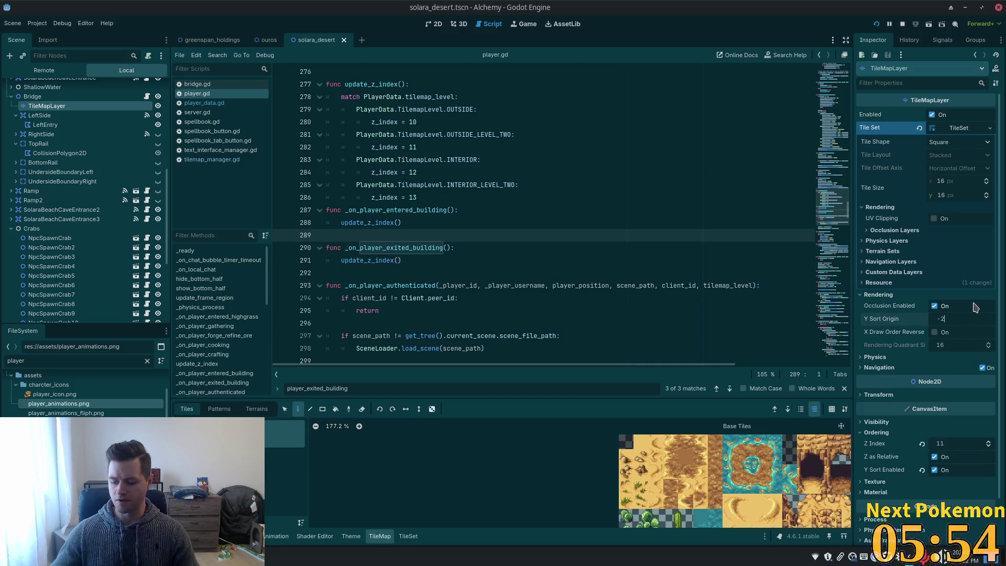
type("-20")
Step: Confirm the Bridge layer's Y Sort Origin of -20, save and run, walking the character past cliffs and cactus
key("Tab")
key("F5")
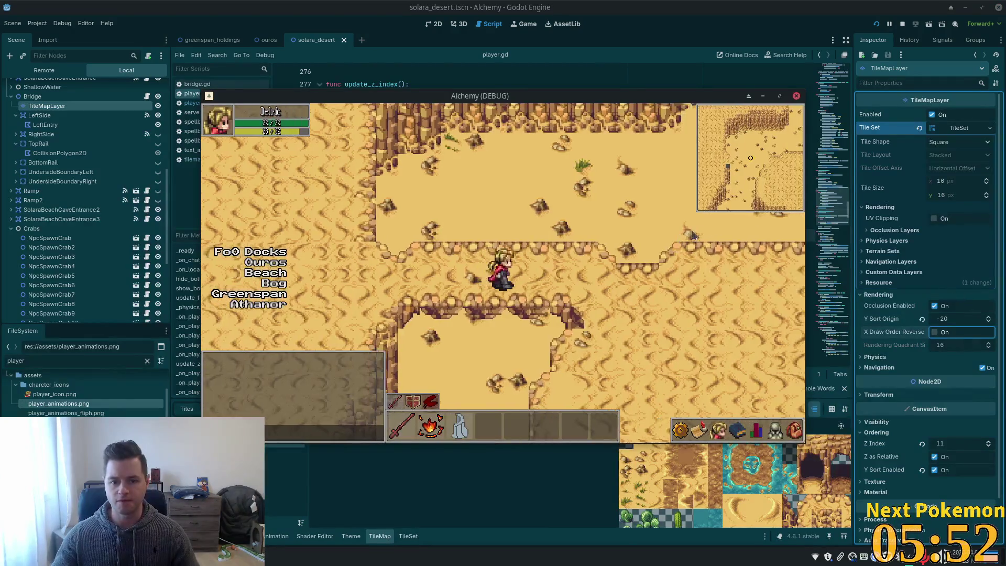
key("Down")
key("Right")
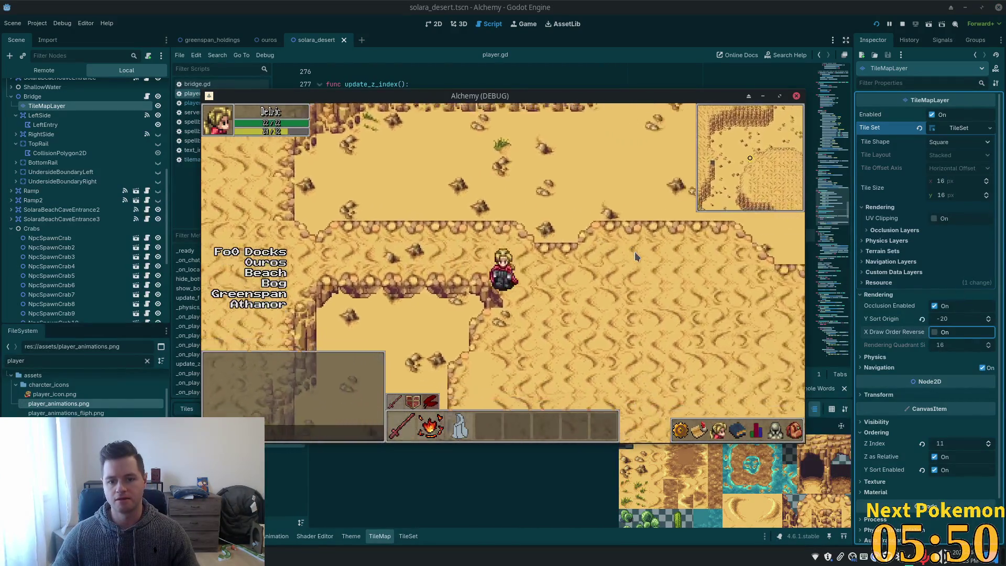
key("Up")
key("Left")
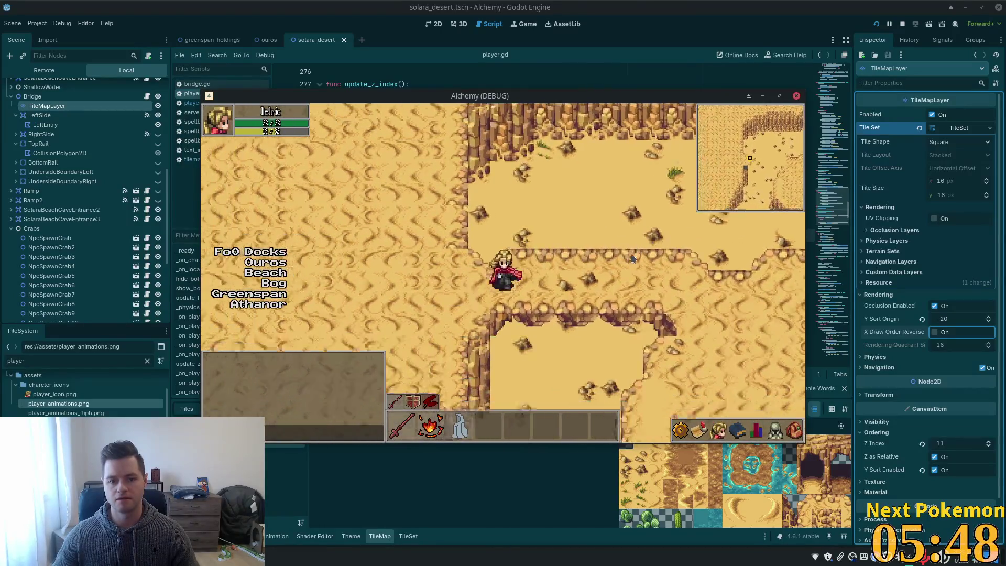
key("Right")
key("Up")
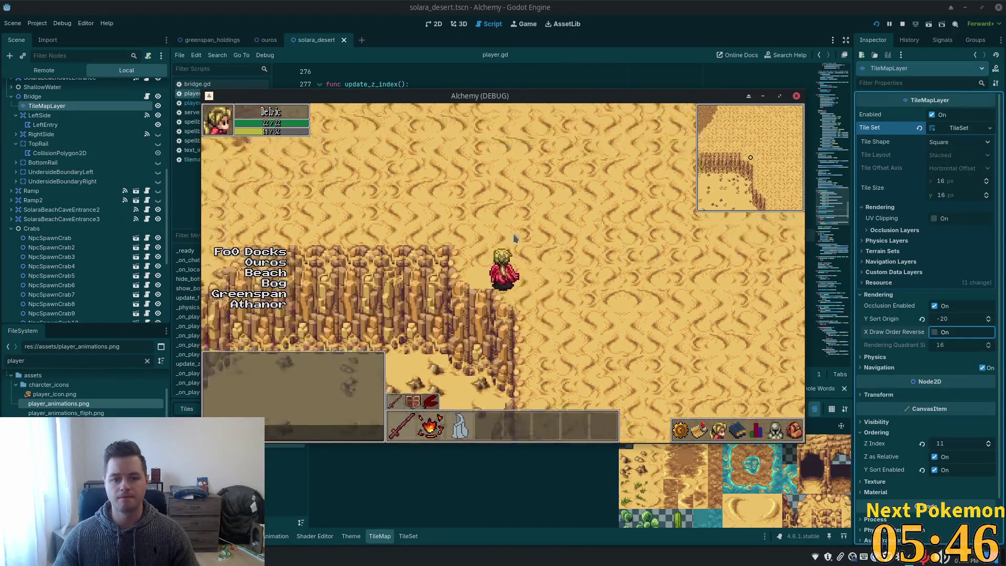
key("Left")
key("Down")
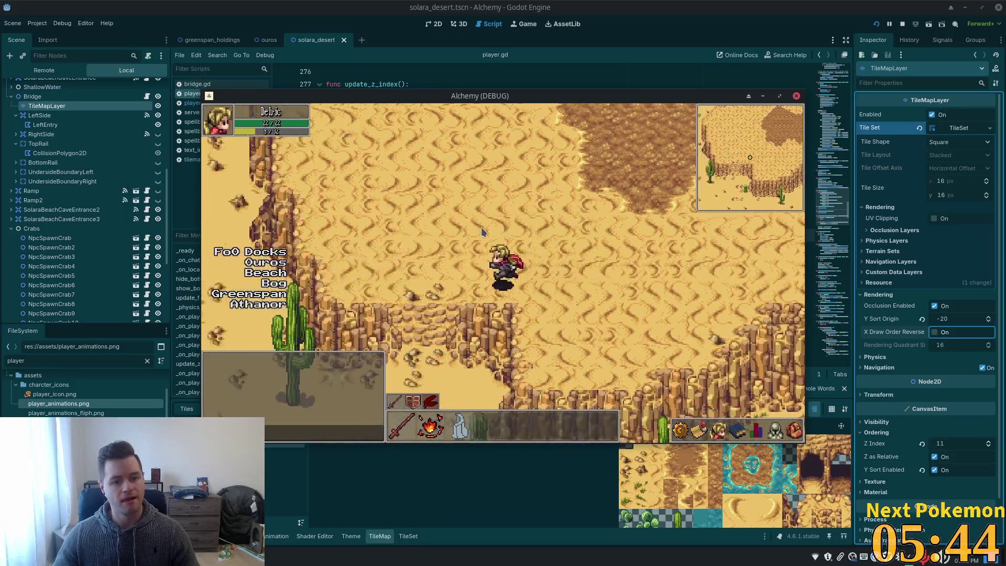
key("Down")
key("Right")
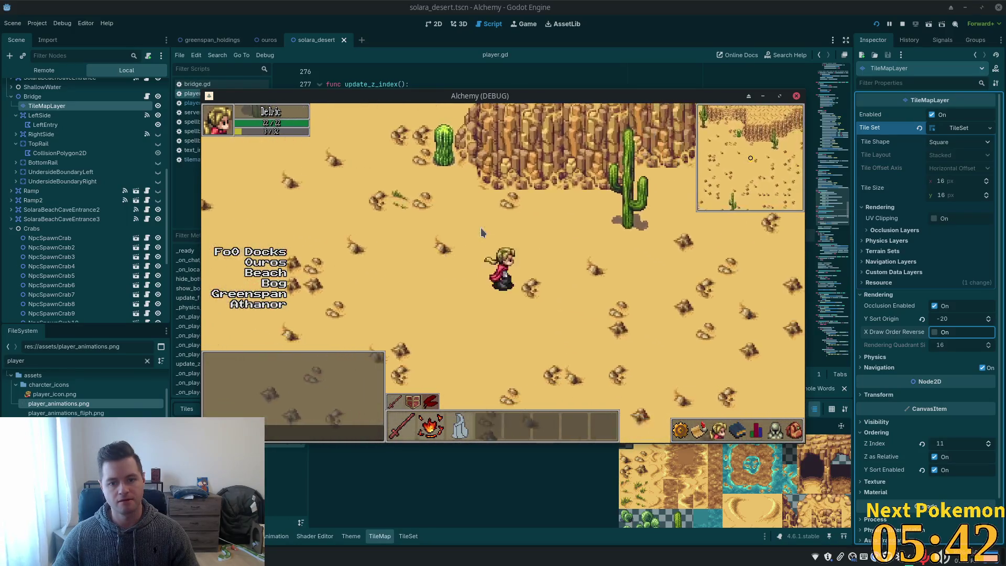
key("Up")
key("Right")
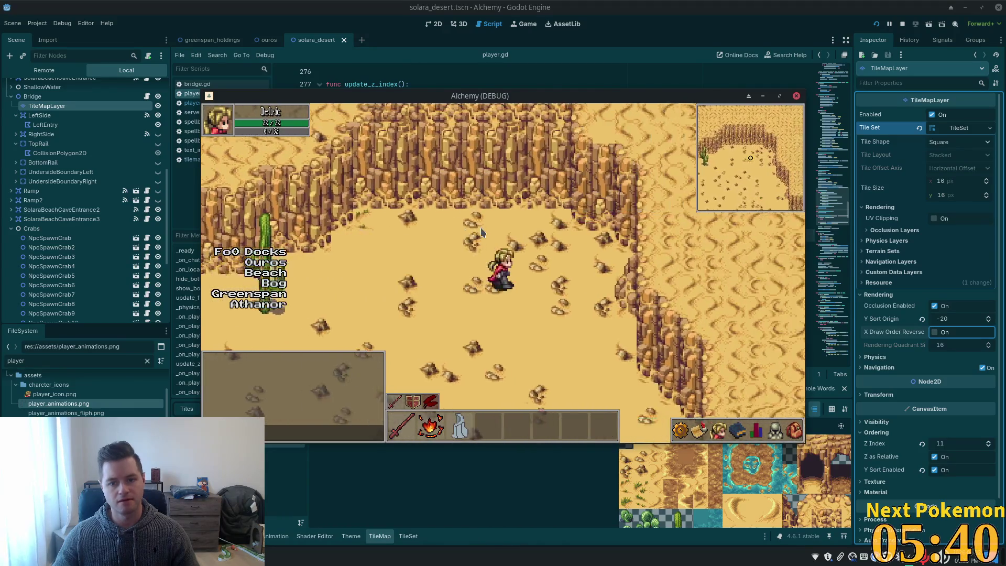
key("Down")
key("Down")
Step: Walk through the canyon and between the obelisks, ending behind the tall cactus to check sorting
key("Right")
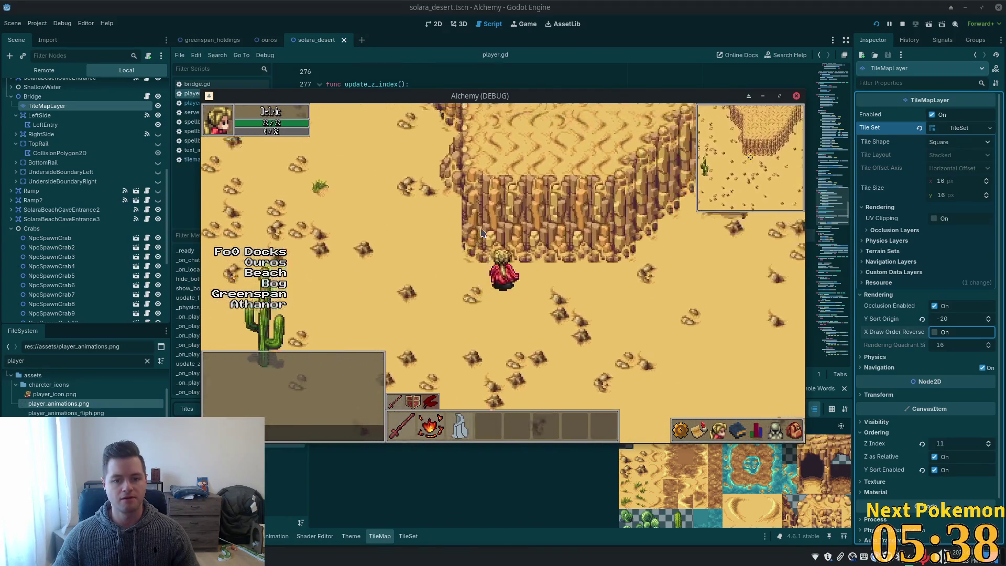
key("Right")
key("Up")
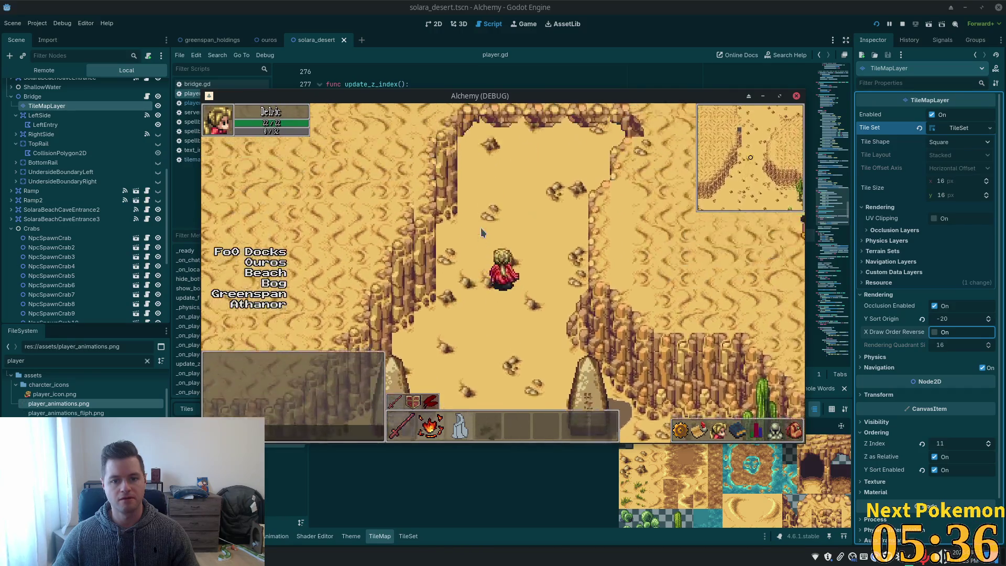
key("Up")
key("Down")
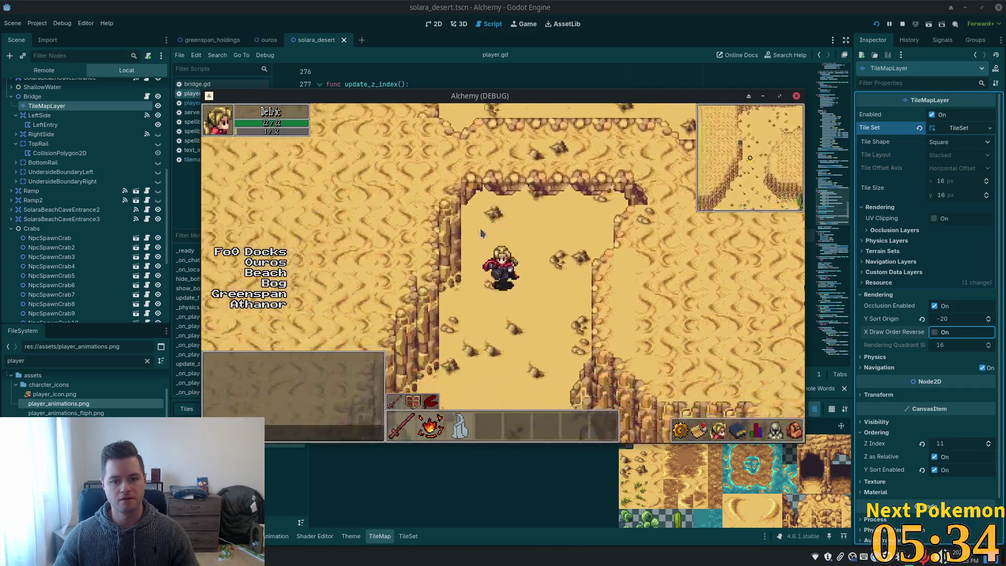
key("Down")
key("Left")
key("Right")
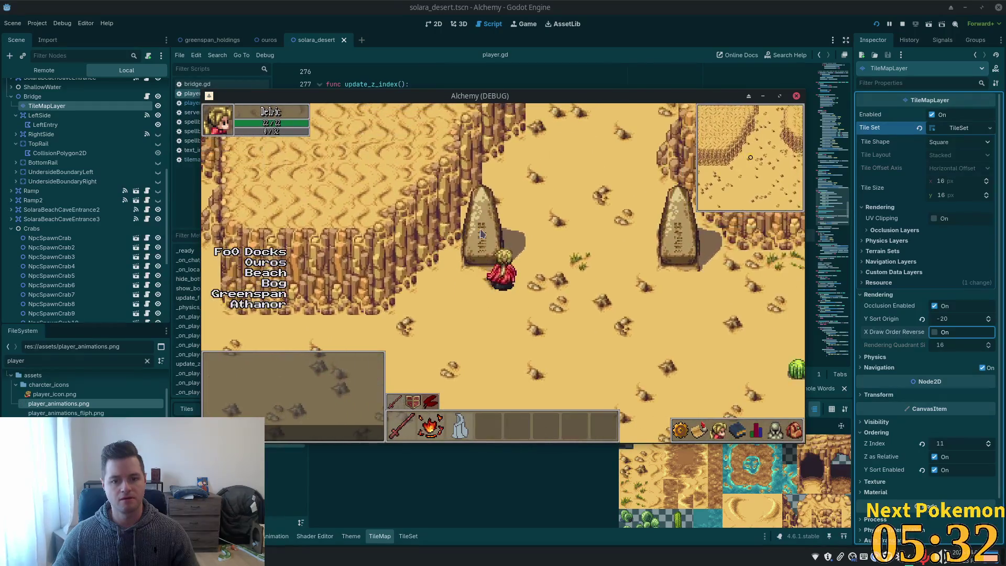
key("Left")
key("Down")
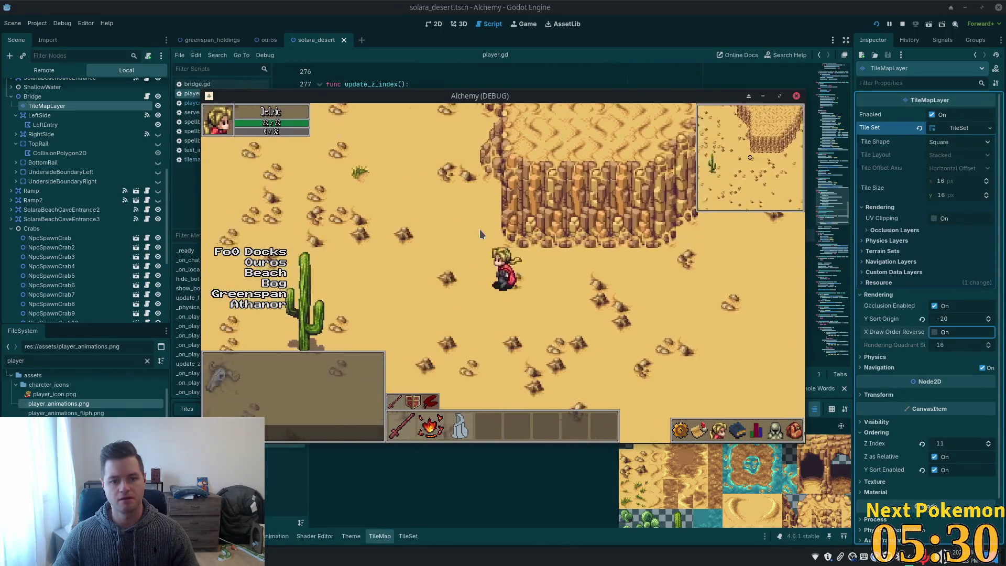
key("Left")
key("Up")
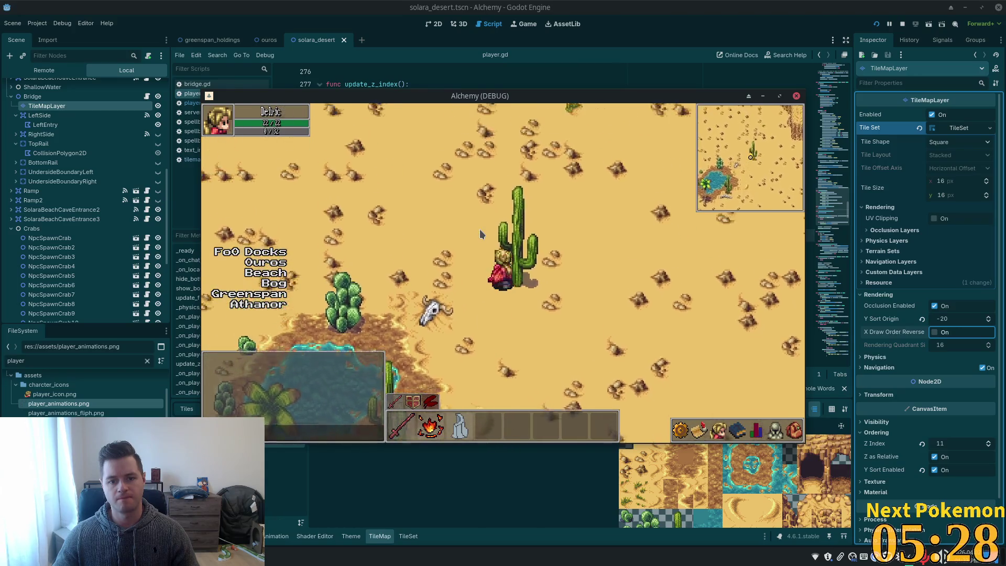
key("Down")
key("Right")
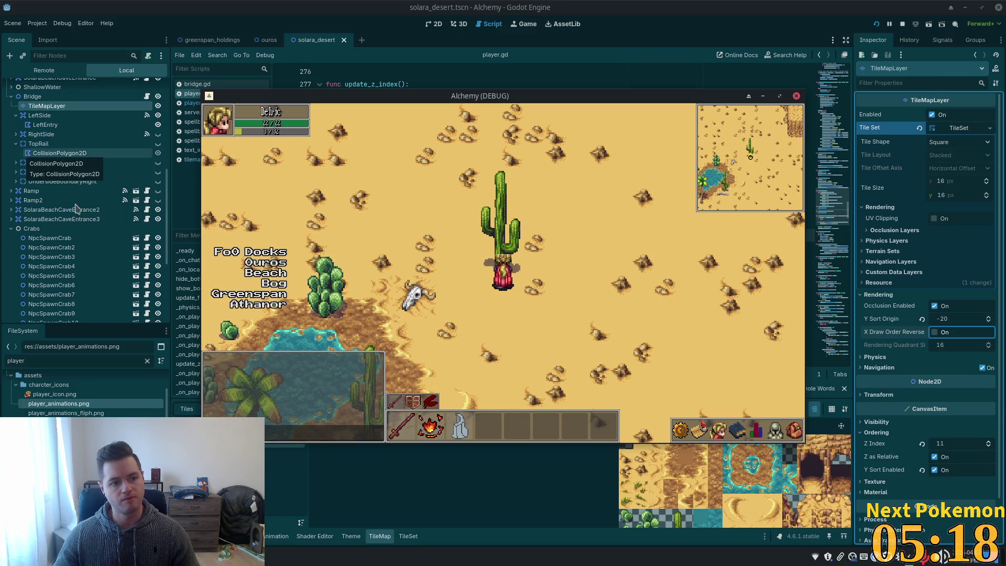
Step: Select the Foliage tile layer, set its Y Sort Origin to 20 and rerun the game to test
left_click(36, 208)
scroll(37, 209, "down", 5)
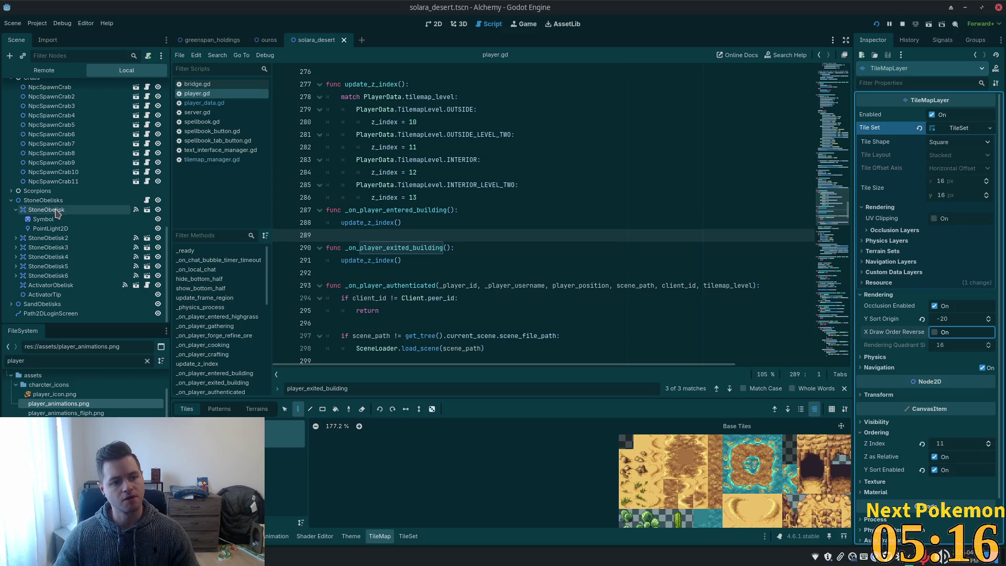
scroll(63, 222, "up", 10)
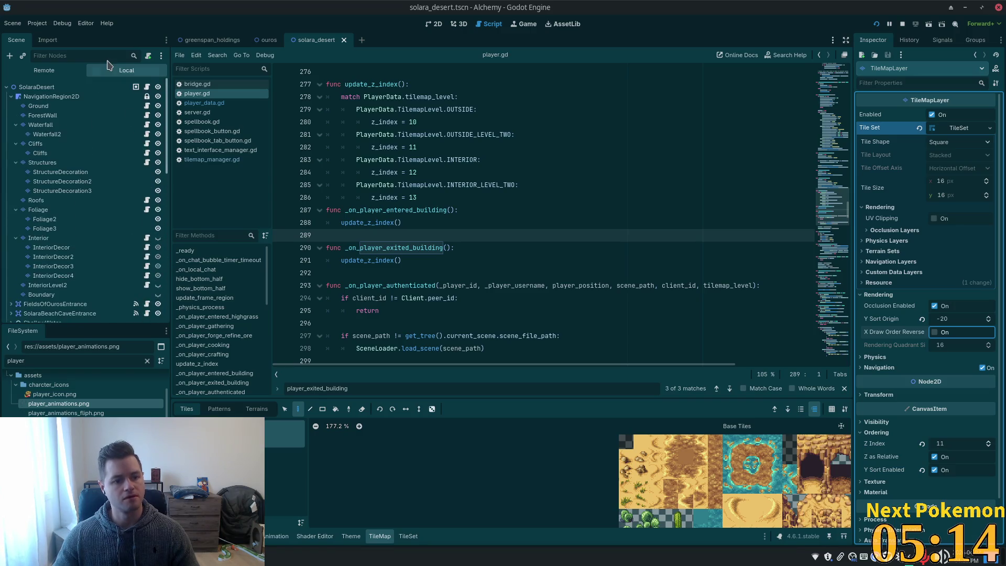
left_click(38, 209)
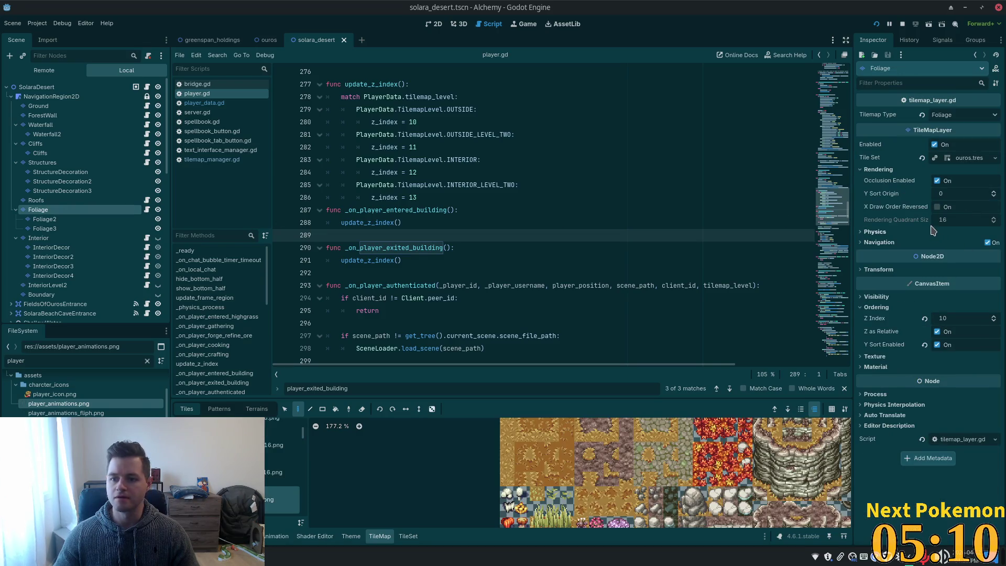
left_click(955, 192)
type("2")
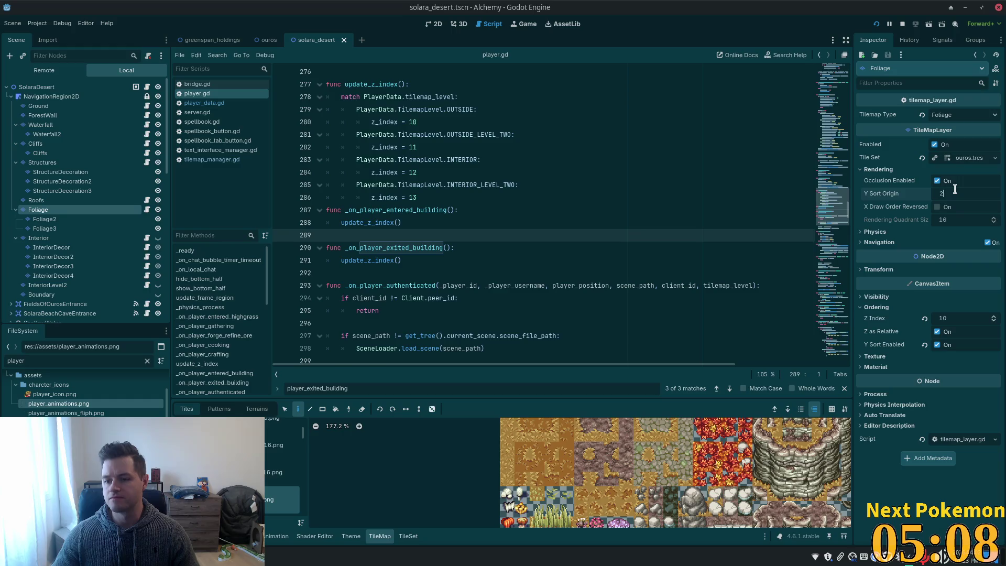
type("0")
key("Tab")
key("F5")
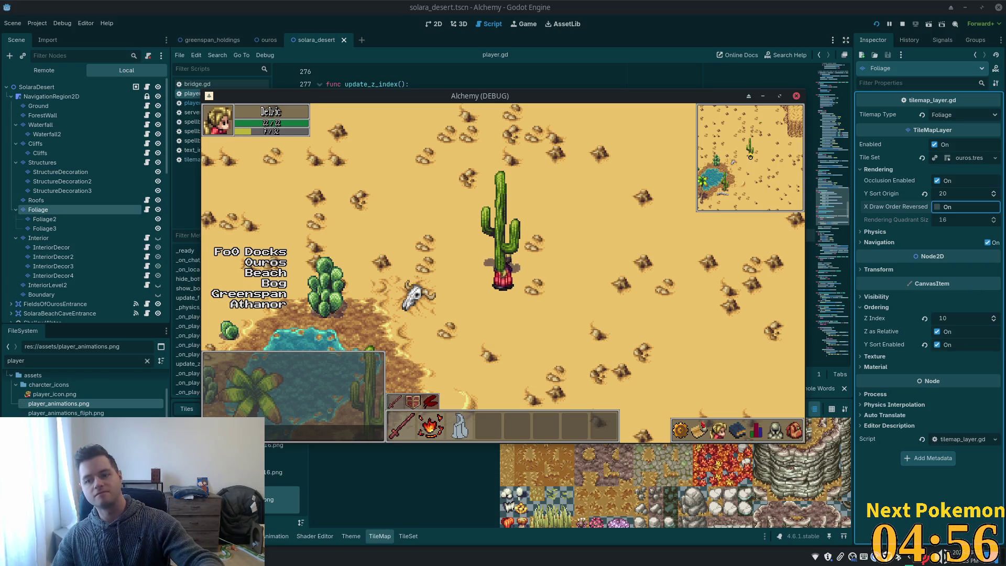
Step: Change the Foliage Y Sort Origin to -20 and check the player against the cactus in-game again
left_click(968, 193)
type("-16")
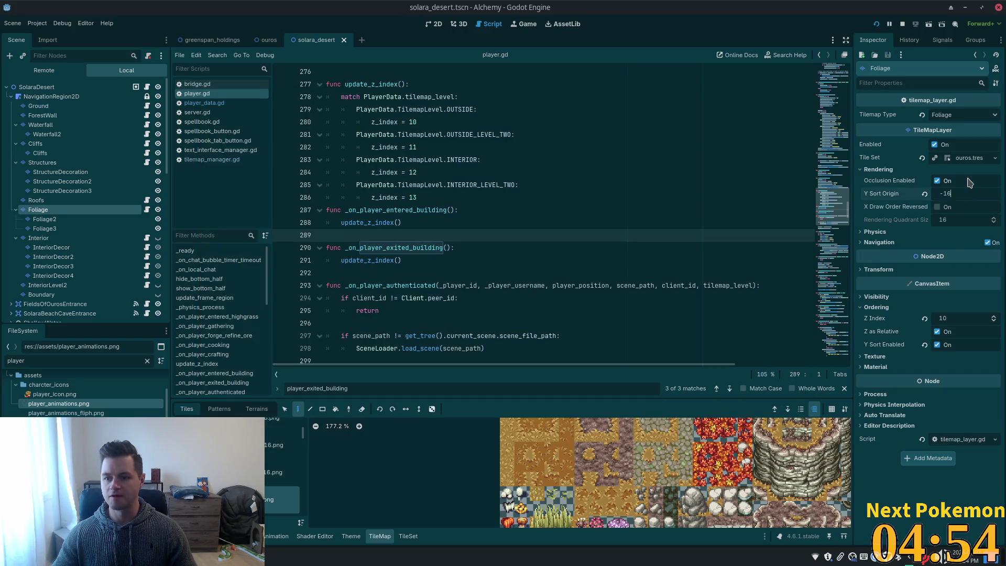
key("Tab")
key("alt+Tab")
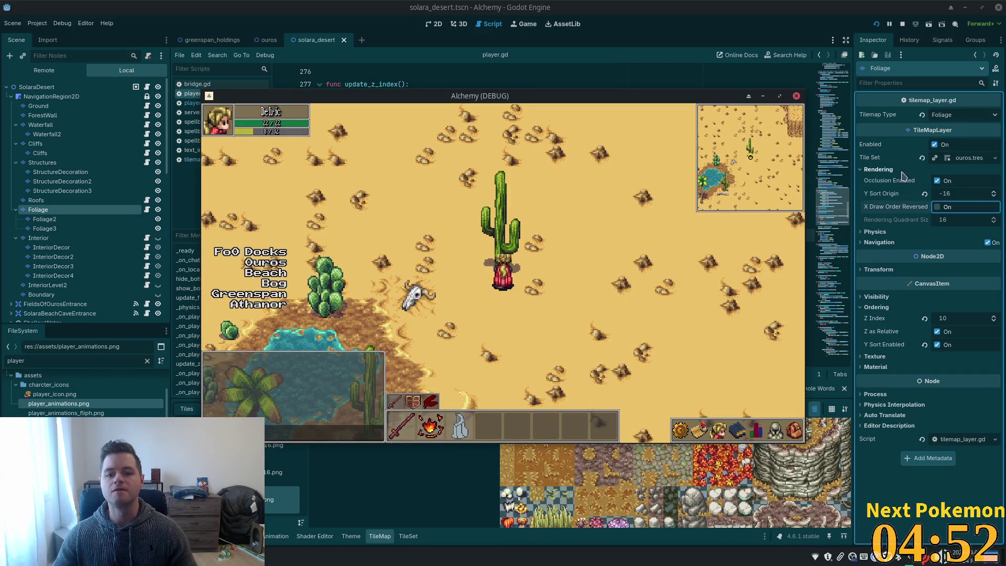
left_click(960, 190)
type("20")
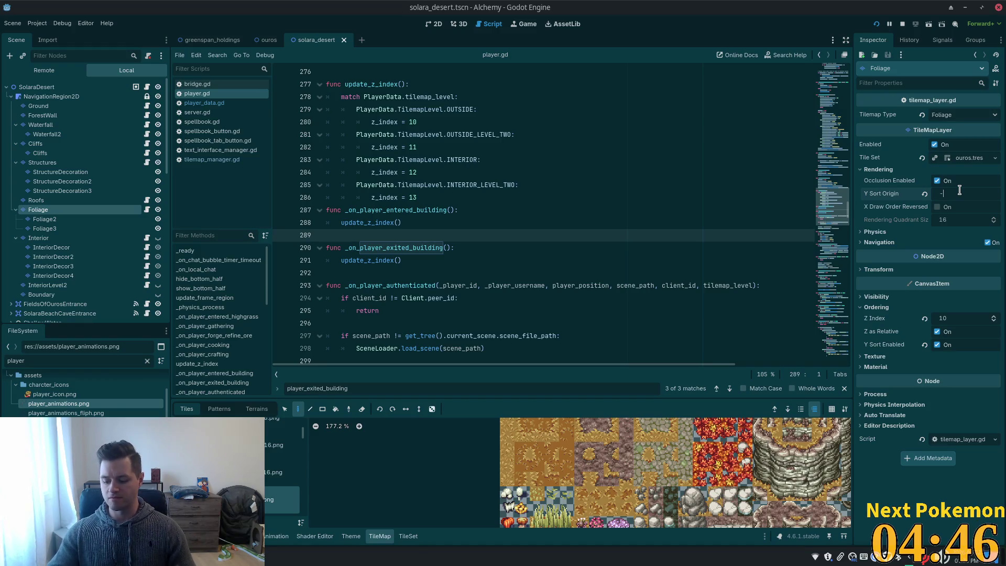
key("Return")
key("F5")
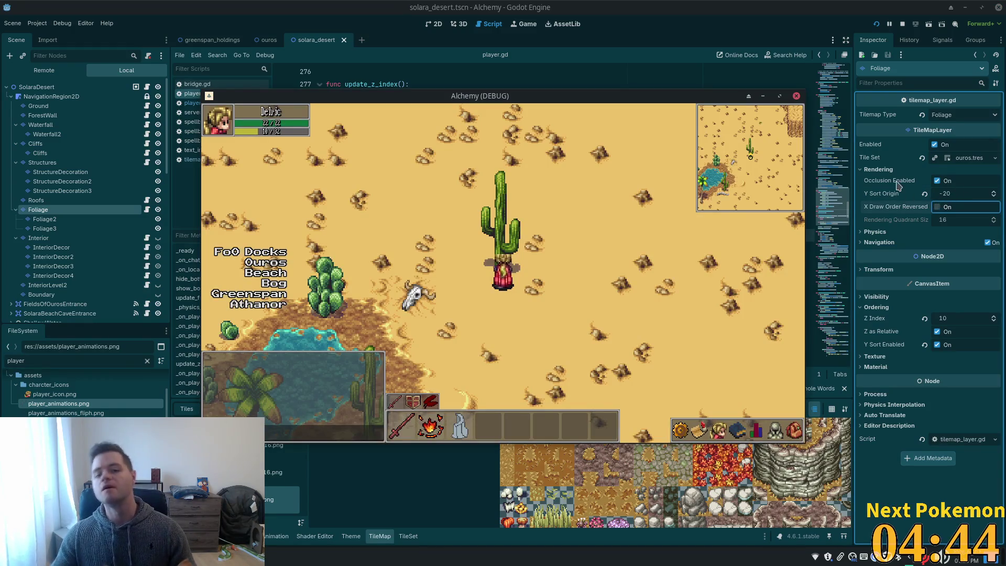
left_click(968, 195)
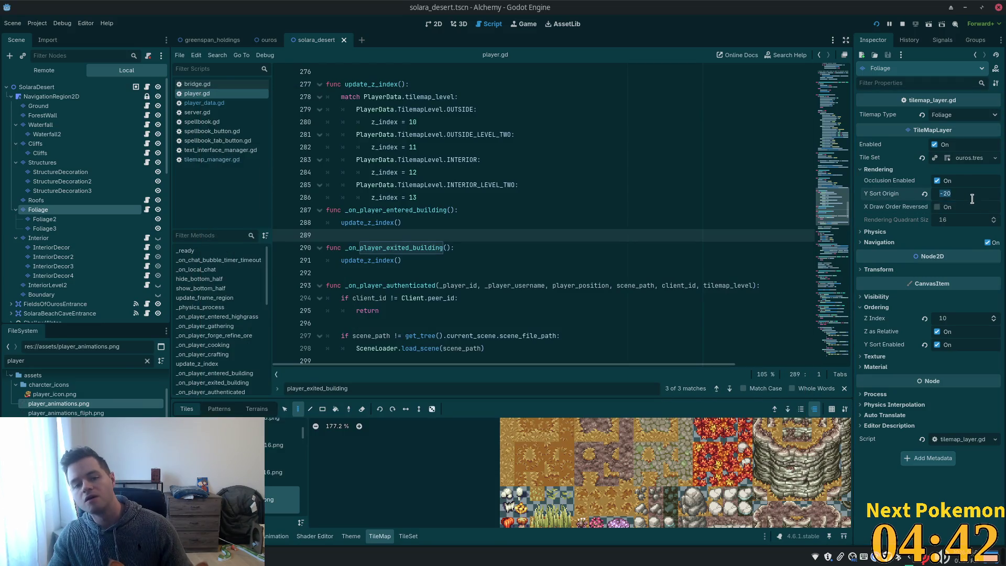
Step: Place the editor beside the game window and step the Foliage Y Sort Origin lower several times
double_click(702, 15)
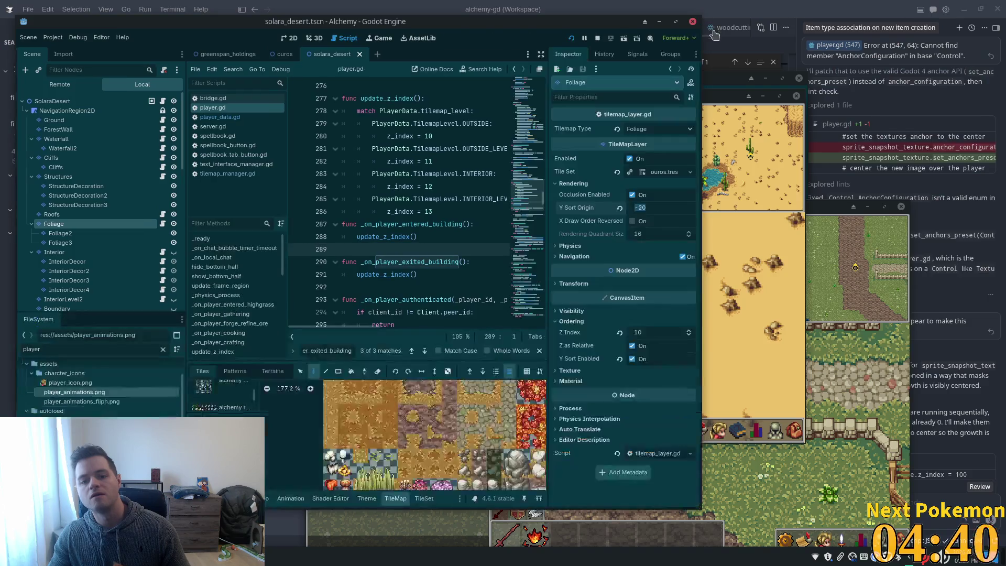
left_click_drag(527, 15, 264, 47)
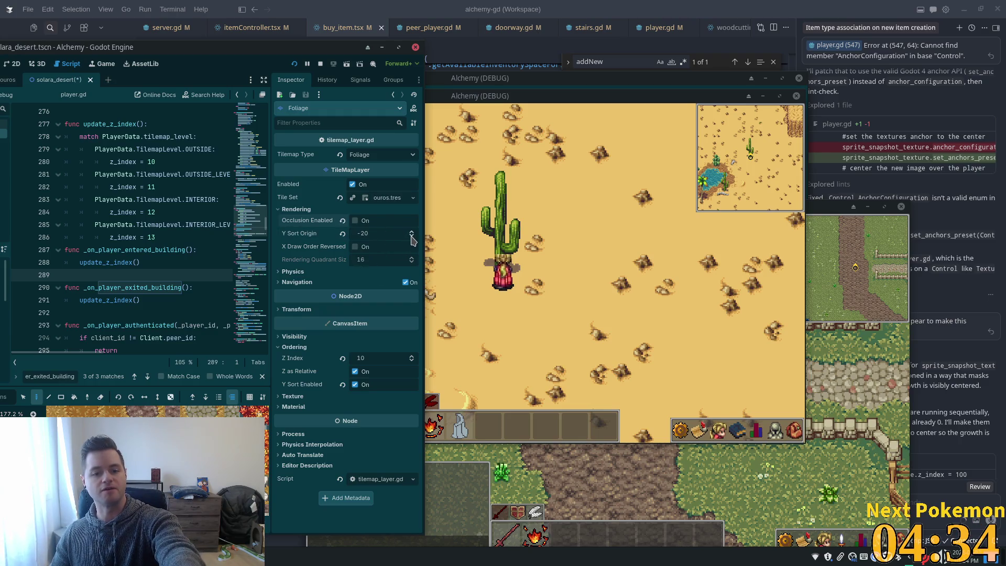
left_click(411, 240)
left_click(411, 239)
left_click(411, 239)
left_click(411, 238)
left_click(411, 239)
left_click(412, 239)
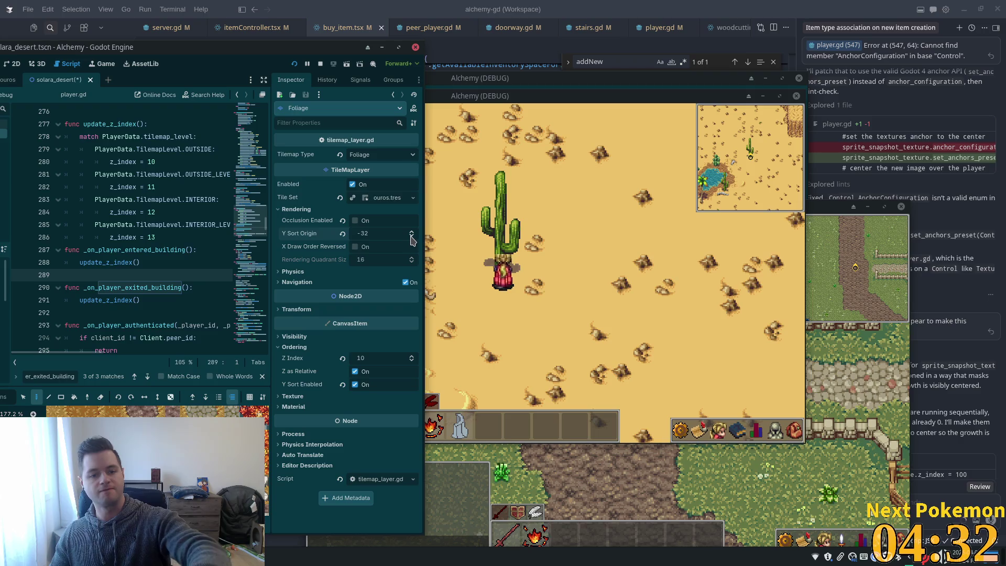
left_click(412, 239)
left_click(411, 239)
left_click(411, 239)
left_click(410, 238)
left_click(411, 238)
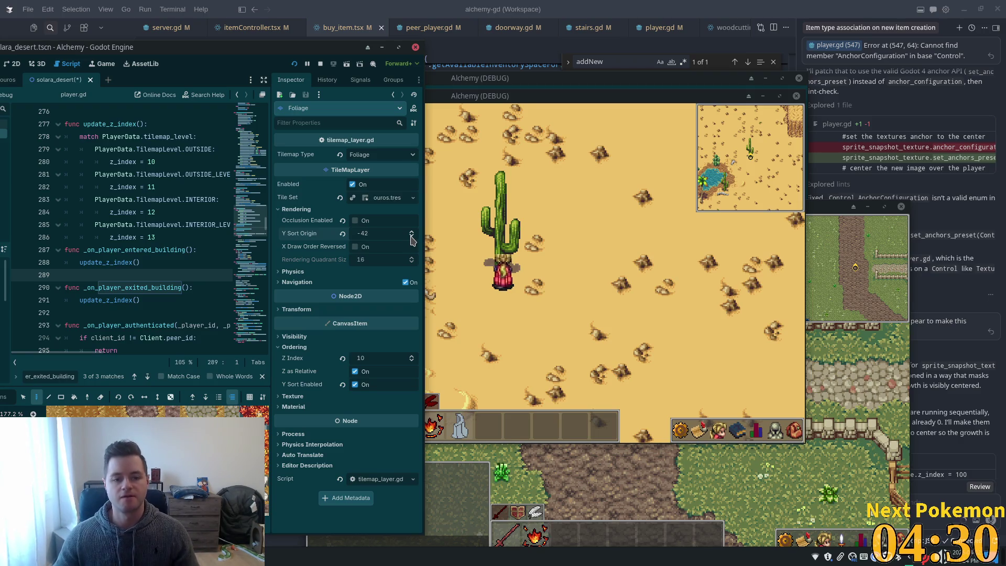
left_click(411, 239)
left_click(411, 238)
left_click(411, 239)
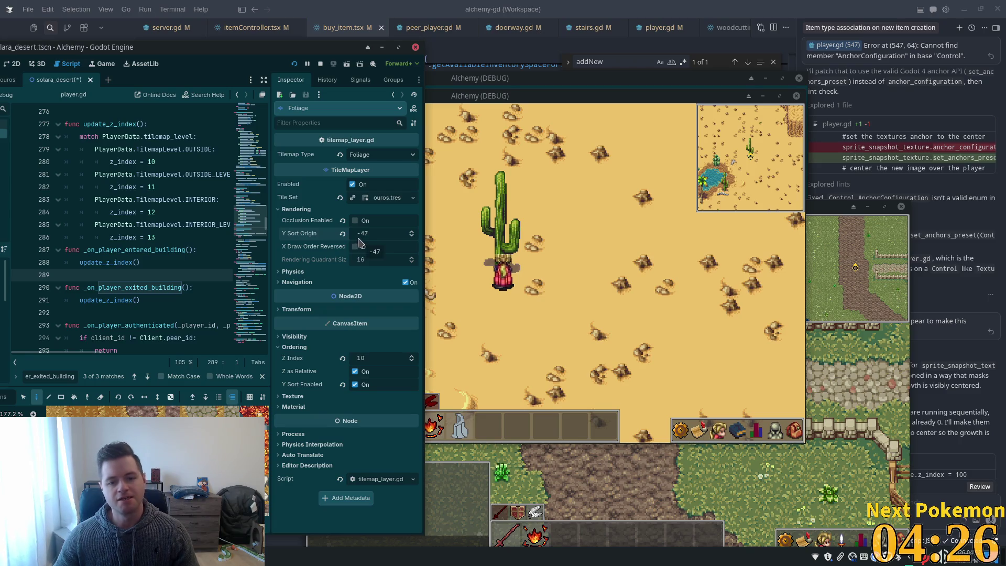
Step: Walk the player past the cactus in-game, then reset the Foliage Y Sort Origin to 0
left_click(563, 253)
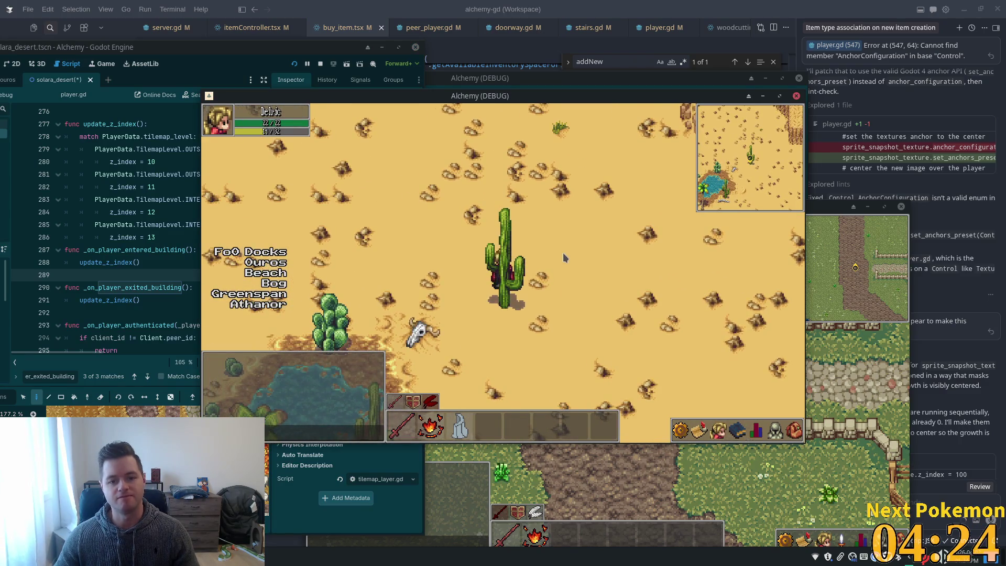
key("s")
key("w")
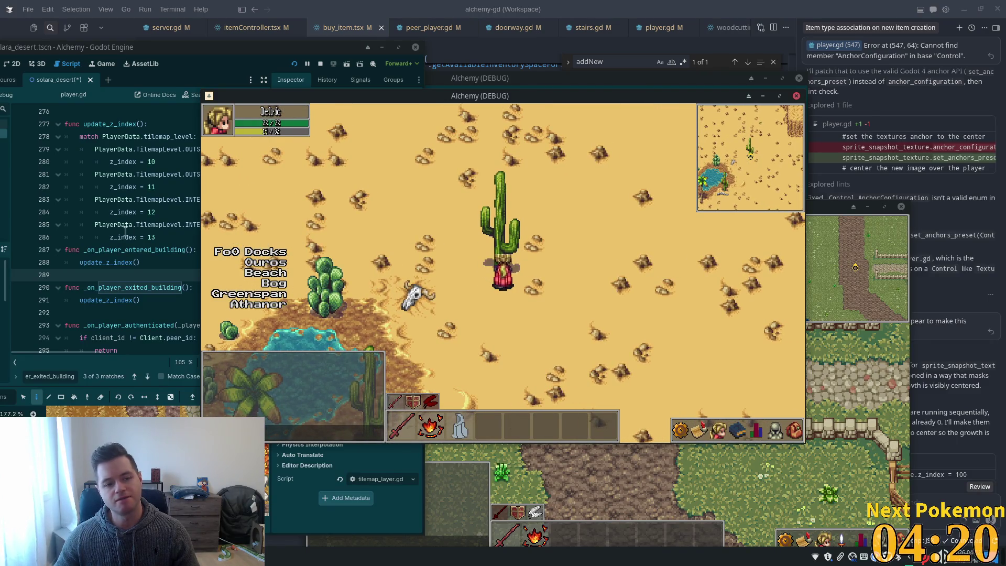
left_click(124, 252)
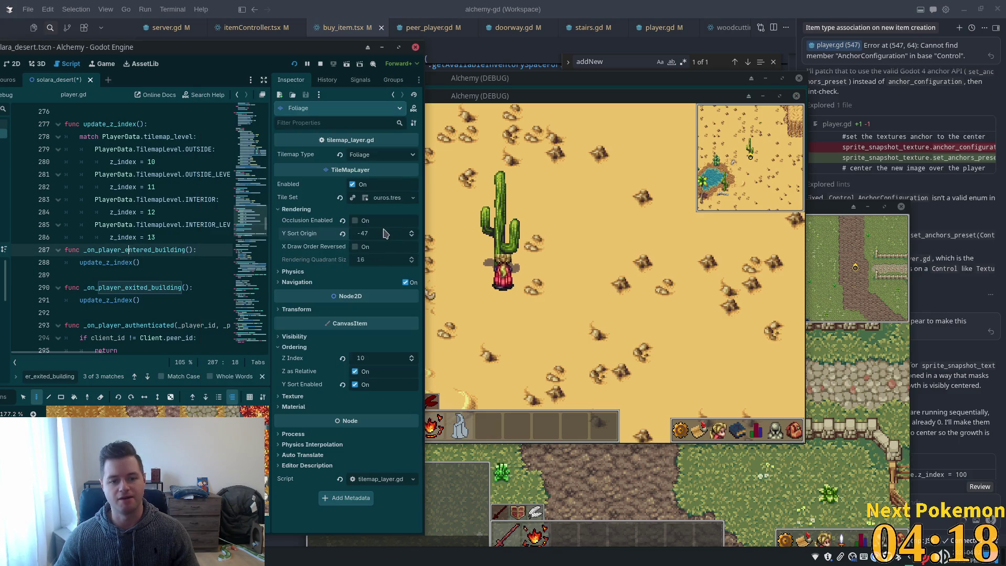
type("0")
key("Tab")
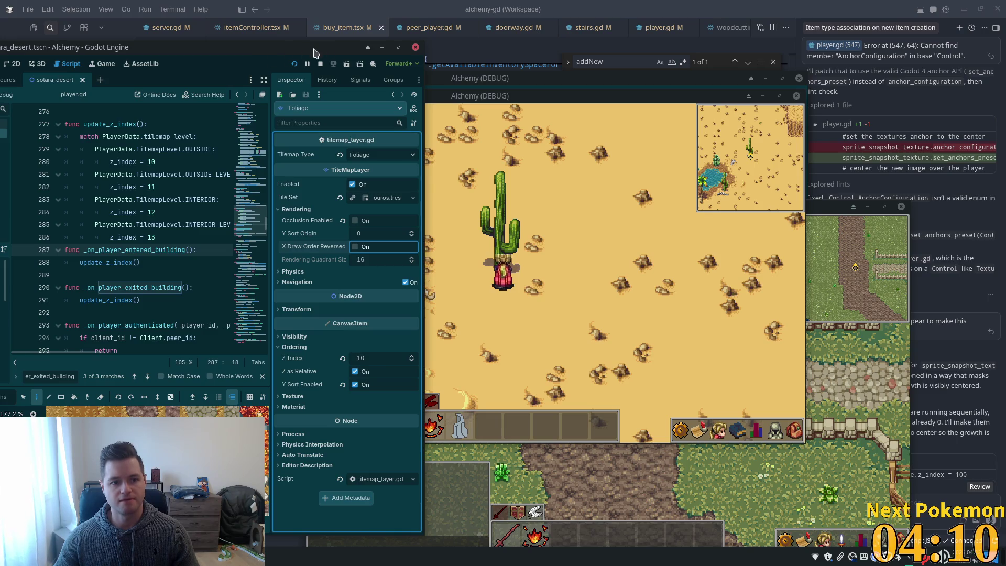
left_click_drag(240, 49, 413, 24)
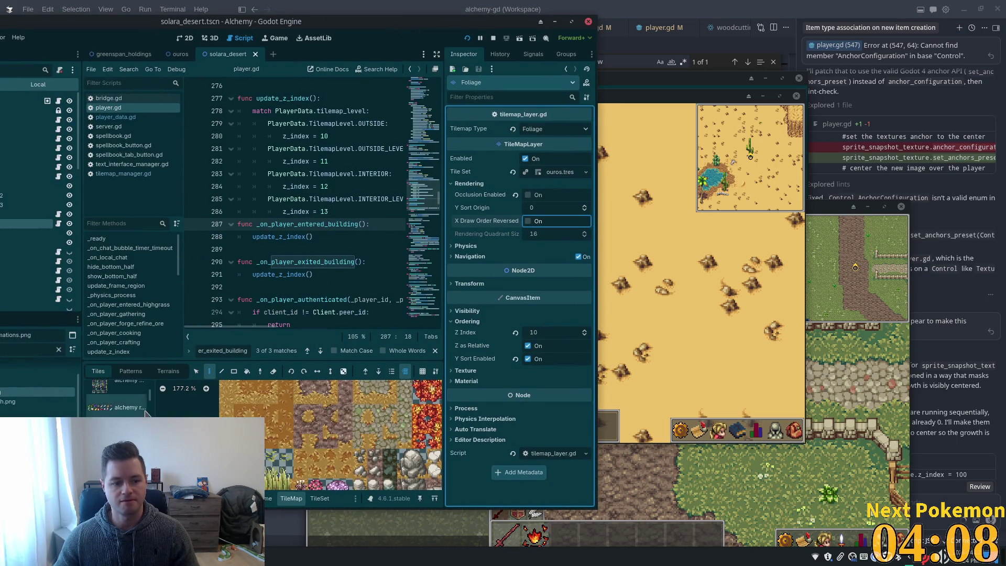
Step: In the TileSet view, browse the tropical and village sources and select the large desert atlas
left_click(320, 498)
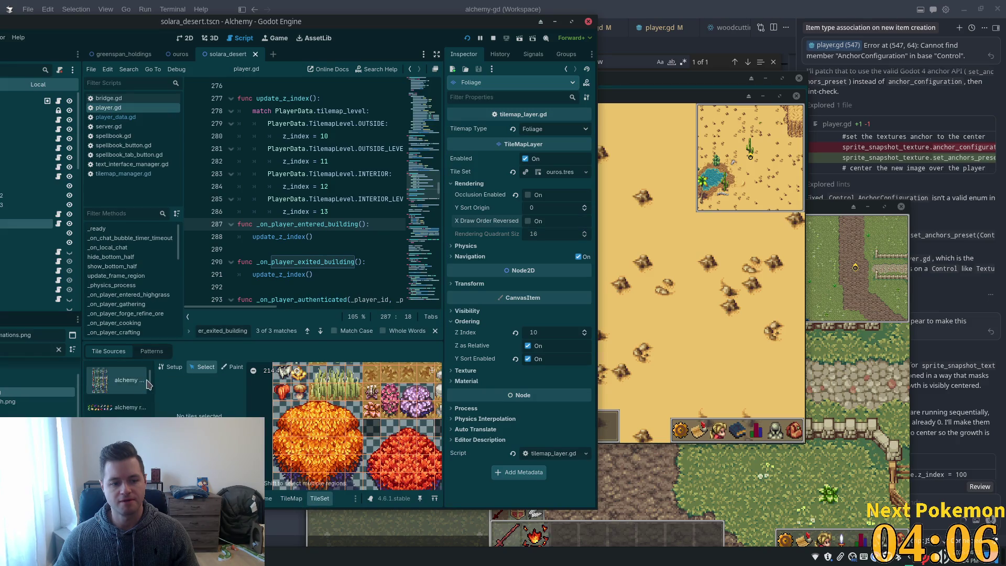
scroll(149, 383, "down", 2)
scroll(149, 383, "down", 2)
scroll(150, 384, "down", 2)
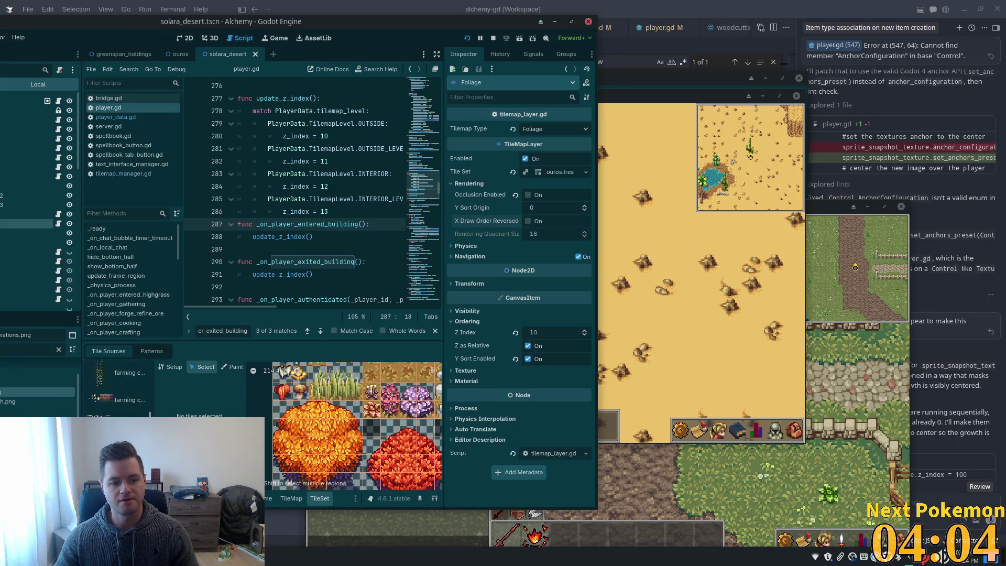
scroll(150, 384, "down", 2)
scroll(118, 386, "down", 2)
scroll(118, 387, "down", 2)
scroll(118, 386, "down", 2)
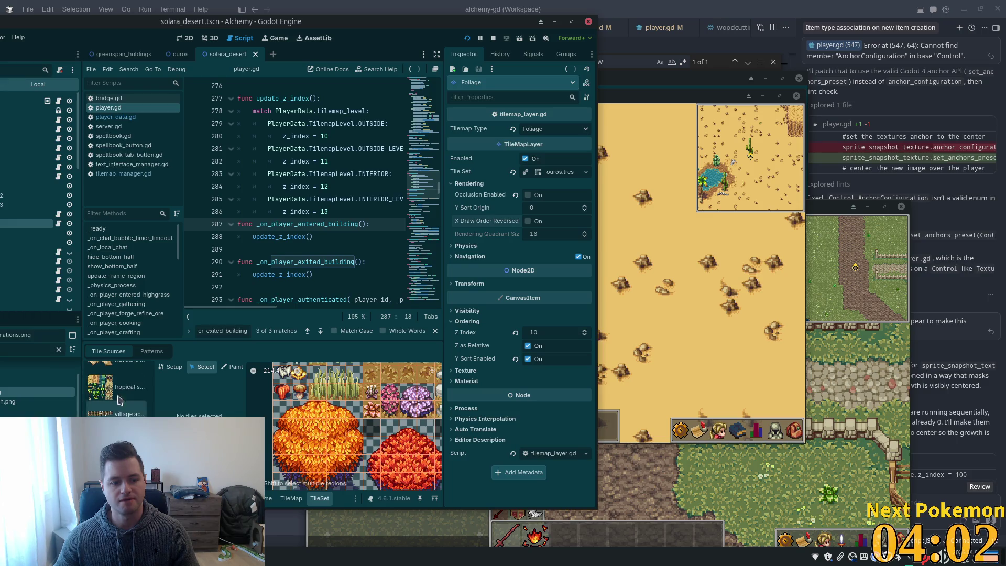
left_click(117, 387)
scroll(283, 405, "down", 1)
scroll(289, 388, "down", 2)
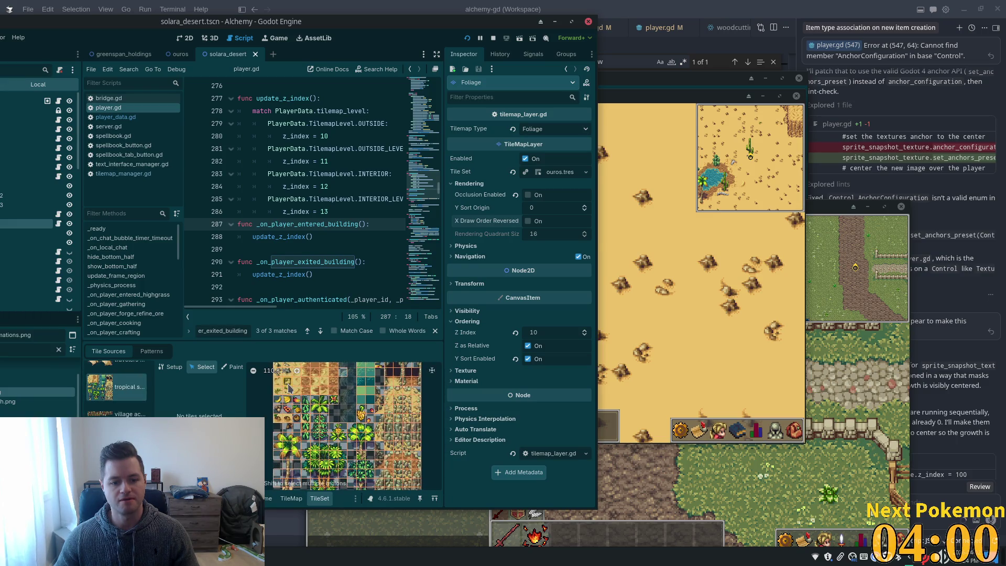
scroll(297, 417, "up", 2)
scroll(299, 448, "up", 2)
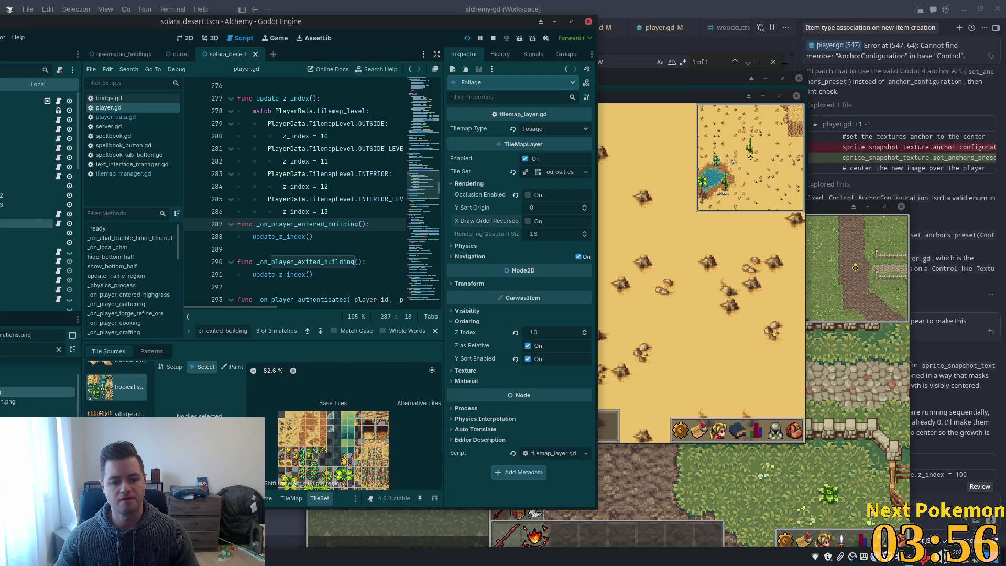
scroll(307, 421, "down", 1)
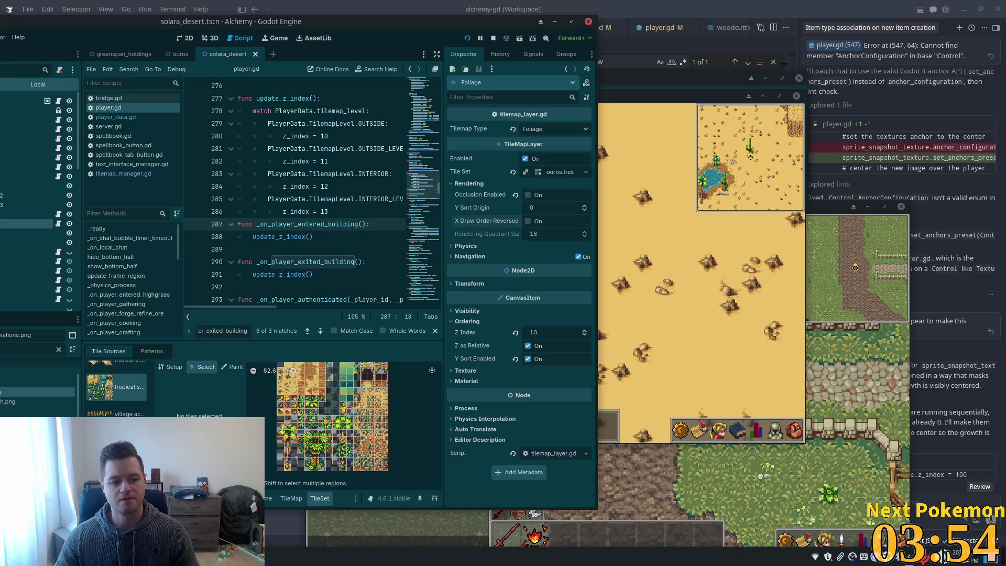
scroll(118, 393, "up", 1)
scroll(118, 393, "up", 1)
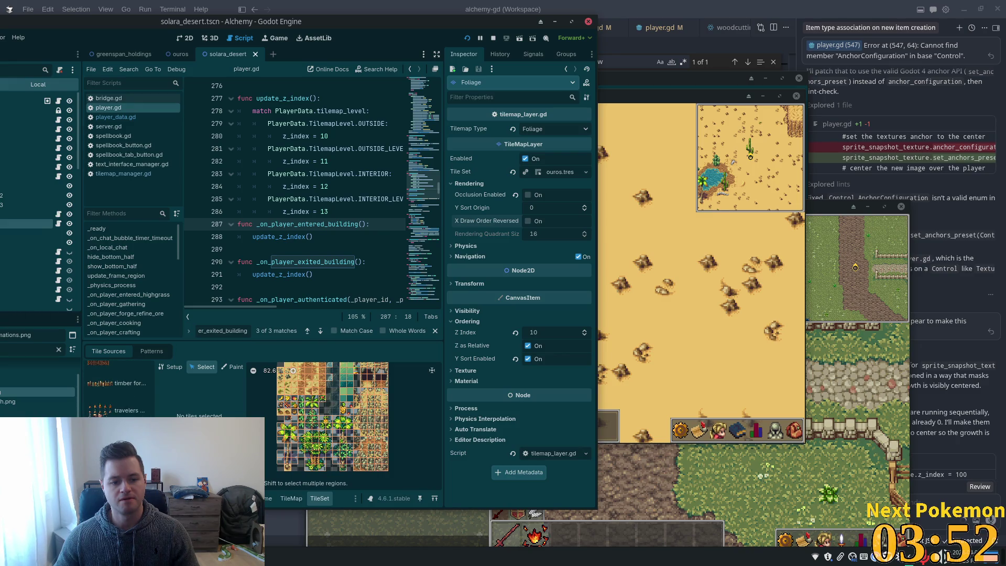
scroll(118, 393, "up", 1)
scroll(118, 392, "up", 1)
scroll(118, 393, "up", 1)
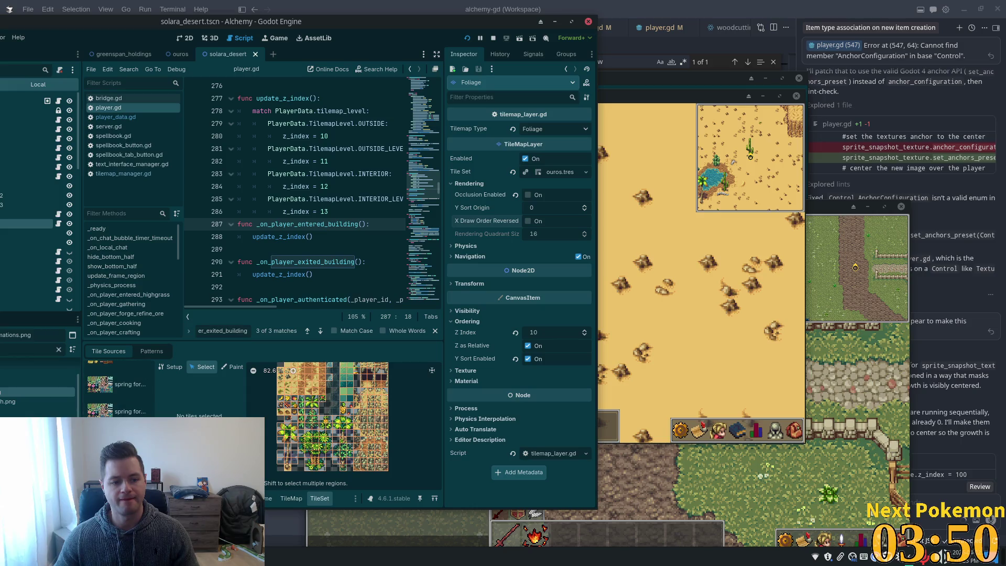
scroll(118, 393, "down", 1)
scroll(119, 393, "down", 1)
scroll(118, 393, "down", 1)
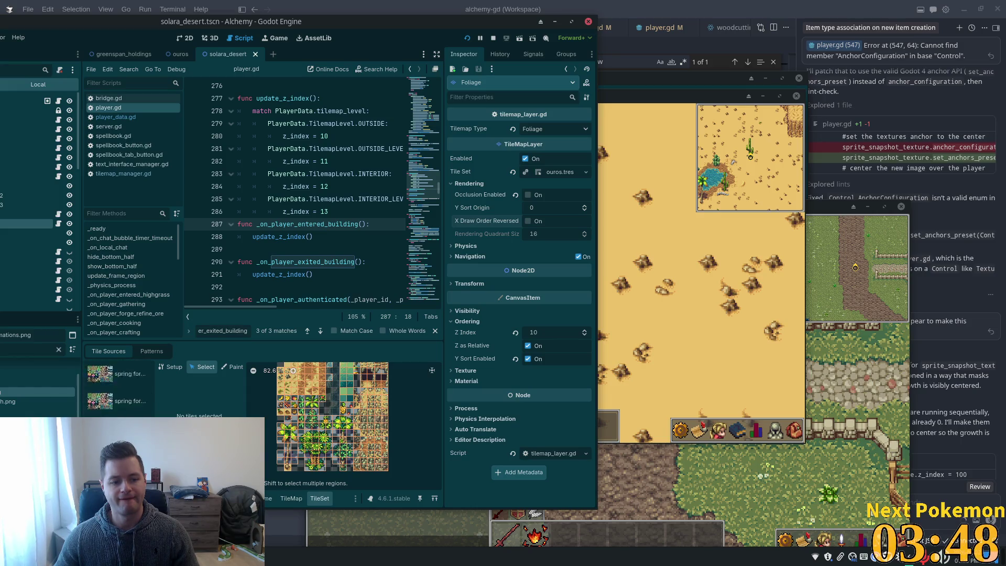
scroll(117, 393, "down", 2)
scroll(118, 394, "down", 1)
left_click(118, 396)
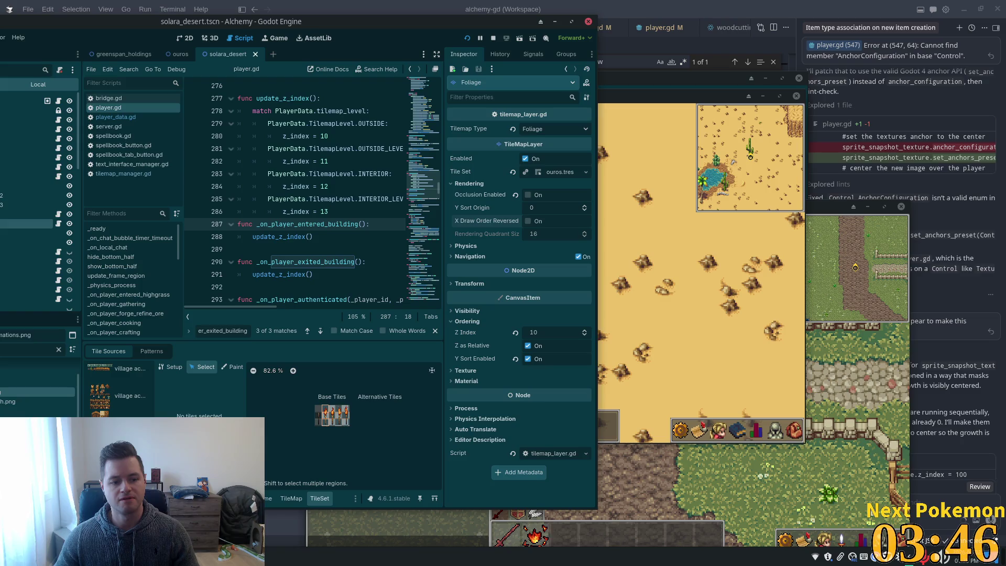
scroll(118, 393, "up", 2)
scroll(118, 393, "up", 1)
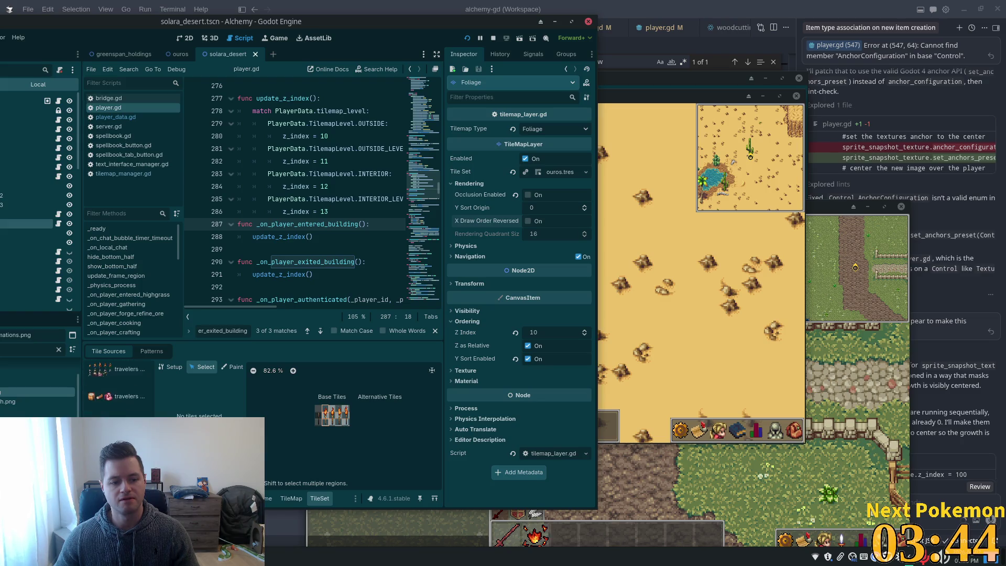
scroll(118, 393, "up", 1)
scroll(118, 393, "up", 2)
scroll(152, 414, "up", 1)
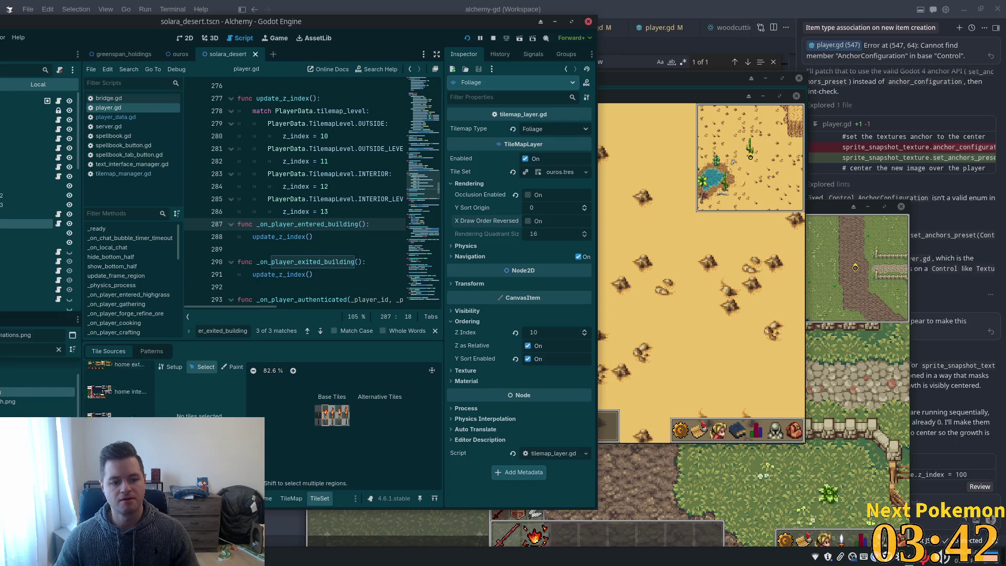
scroll(152, 414, "up", 1)
scroll(152, 413, "up", 2)
left_click(118, 441)
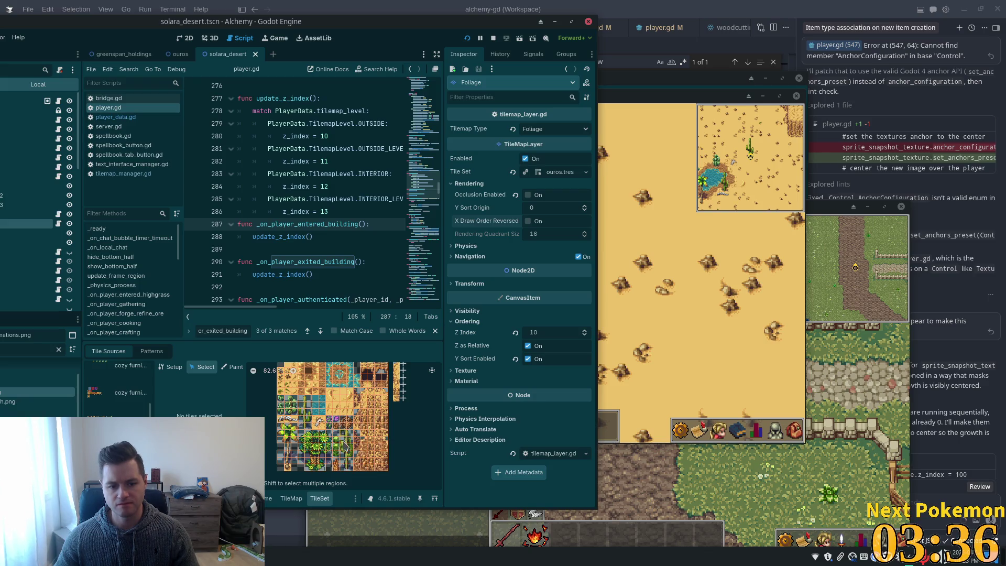
scroll(342, 434, "up", 3)
Step: Show tile Z indices on the desert atlas, set a block of foliage tiles from 5 to 0, then save and run
left_click(374, 443)
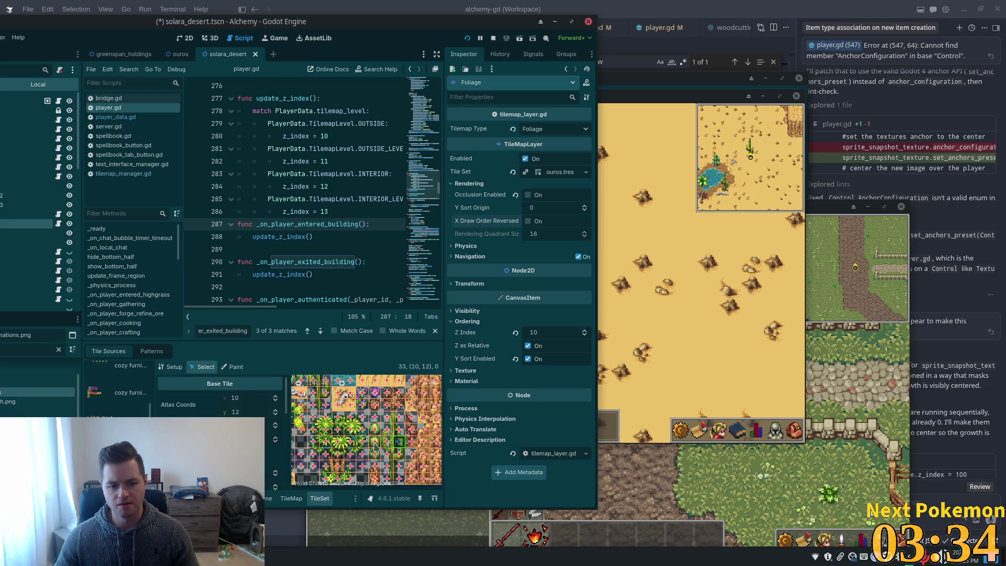
scroll(246, 414, "down", 3)
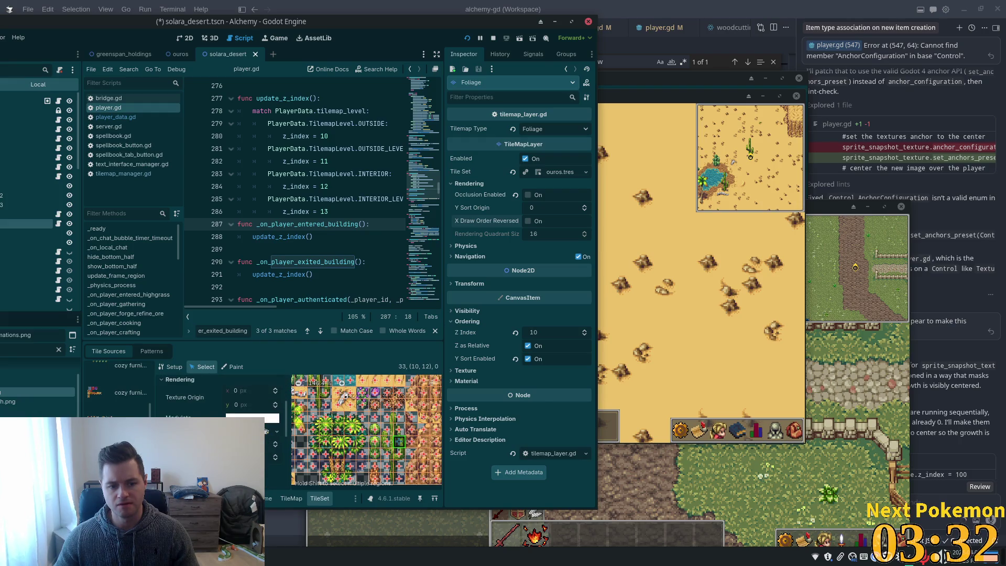
left_click(189, 456)
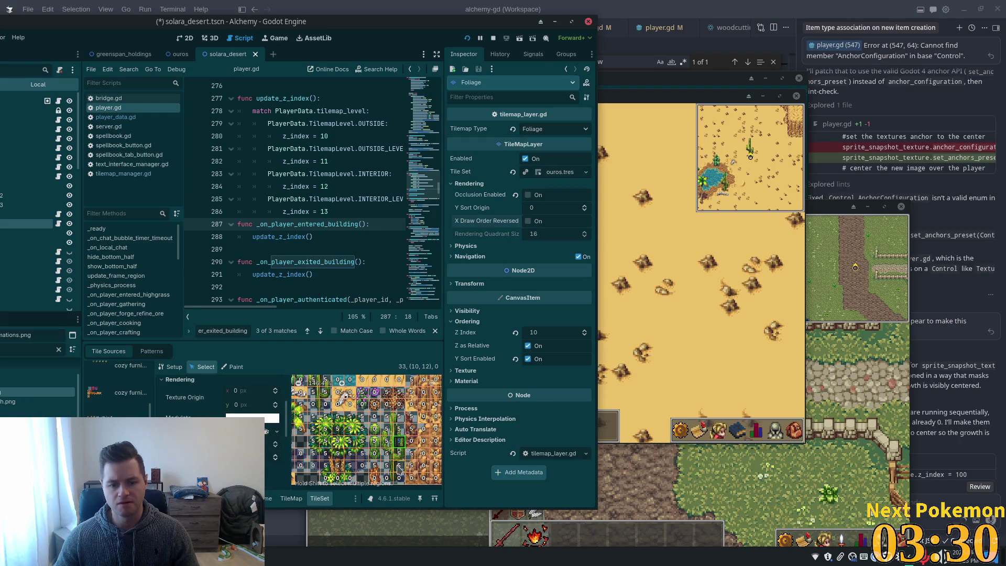
mouse_move(408, 467)
left_mouse_down()
mouse_move(385, 439)
mouse_move(389, 423)
left_mouse_up()
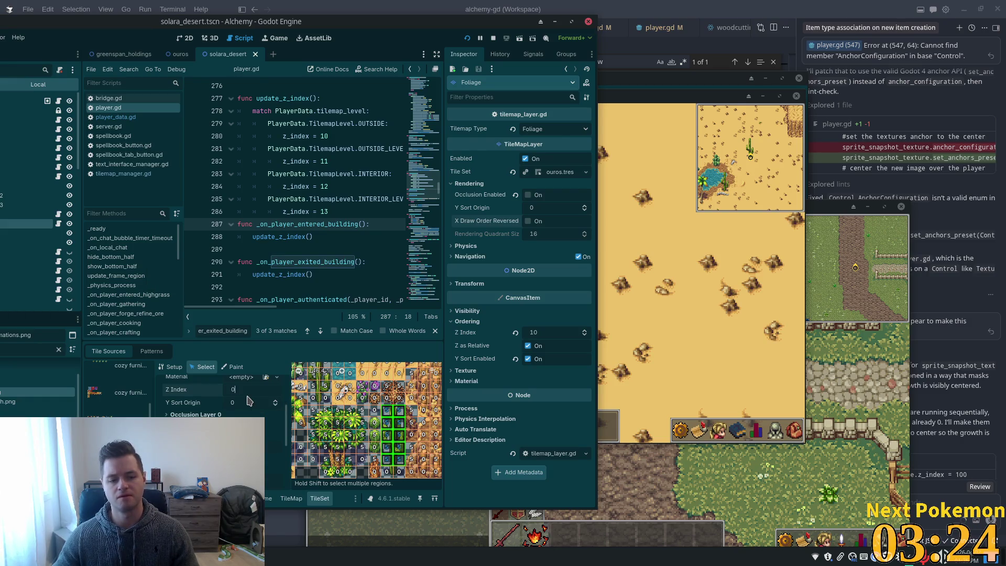
left_click(248, 401)
key("F5")
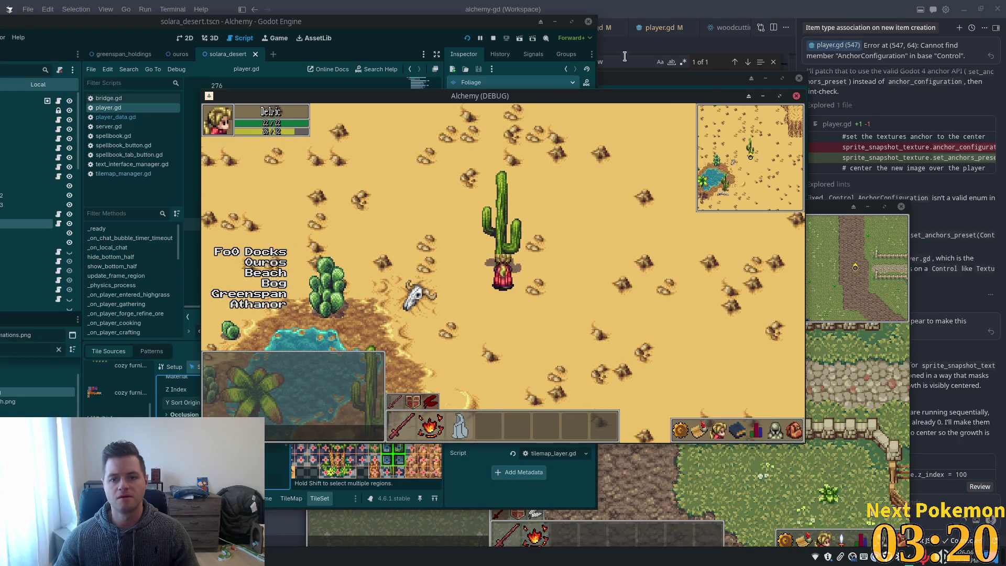
Step: Start a second game client and walk the character north from the beach into the desert
left_click(466, 38)
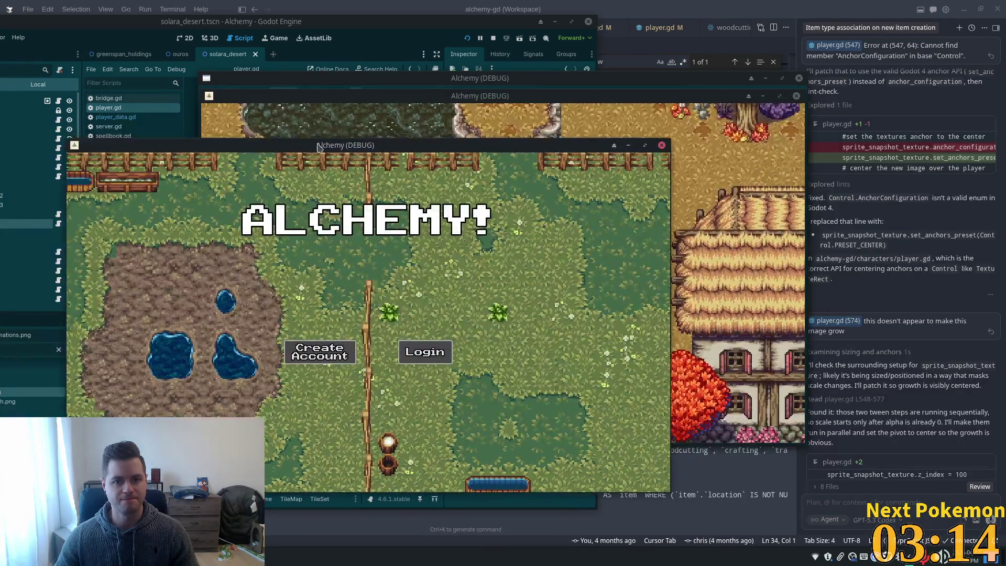
key("Up")
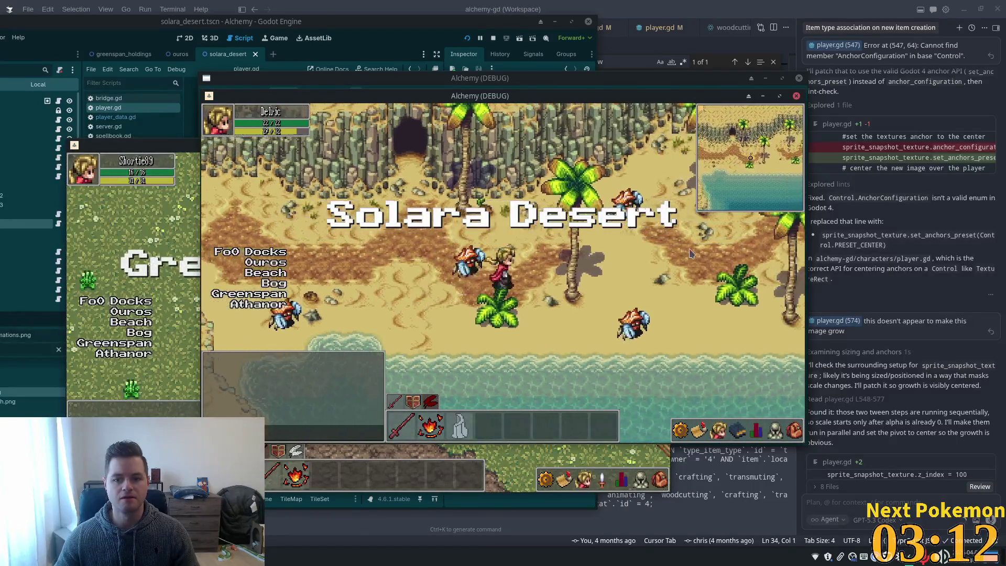
key("Up")
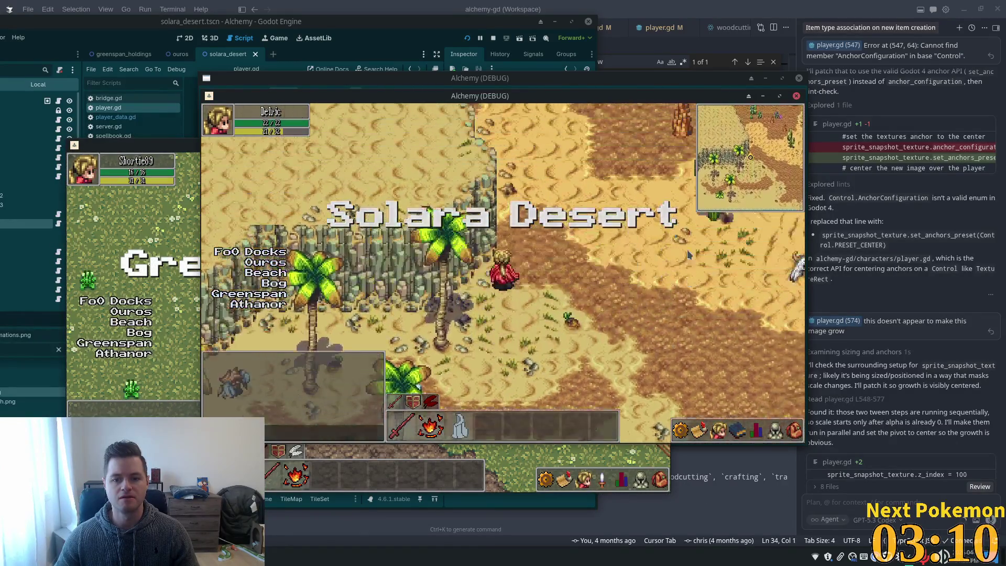
key("Right")
key("Down")
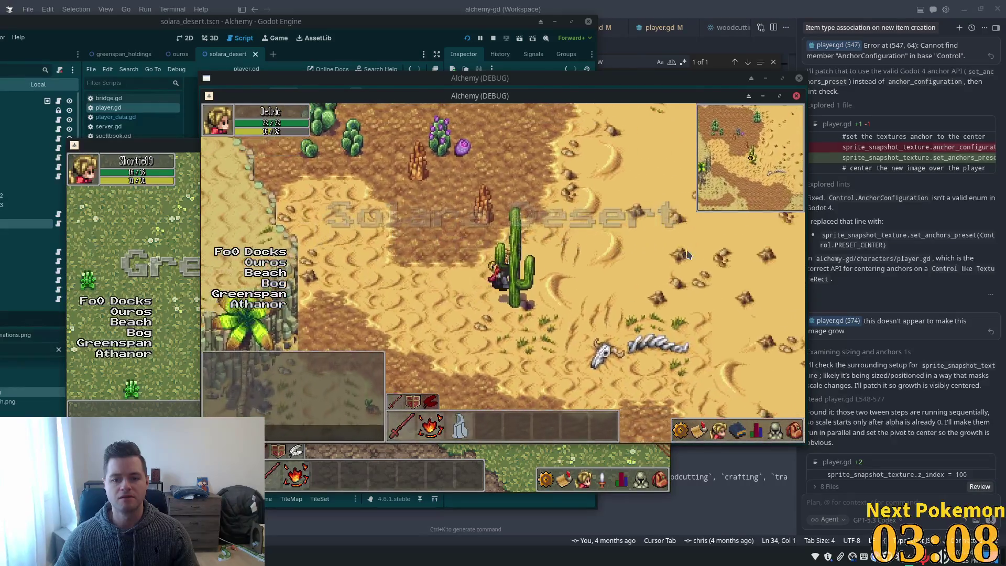
Step: Walk southeast to the tall cactus, step past and back beside it, then bring the editor forward
key("Right")
key("Down")
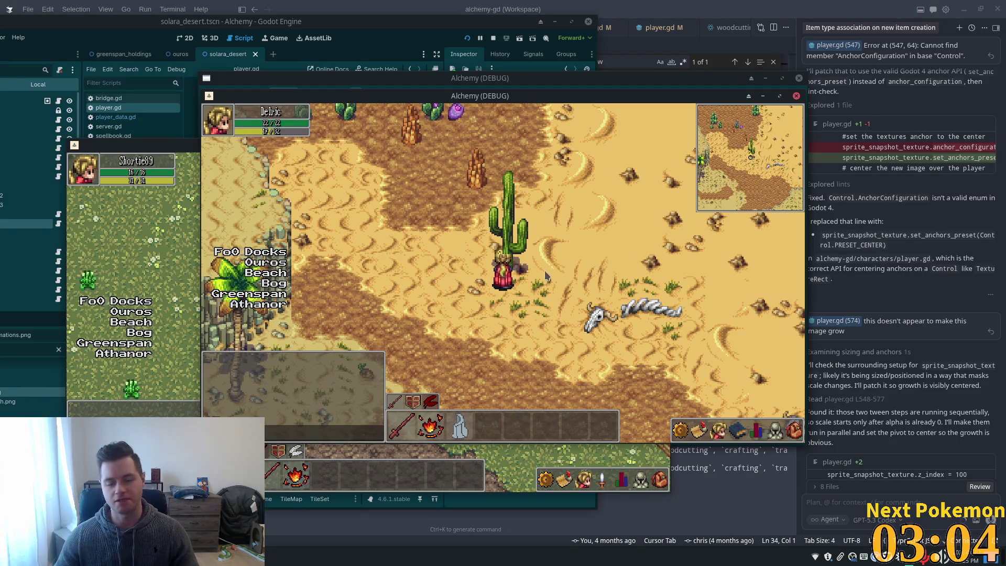
key("Right")
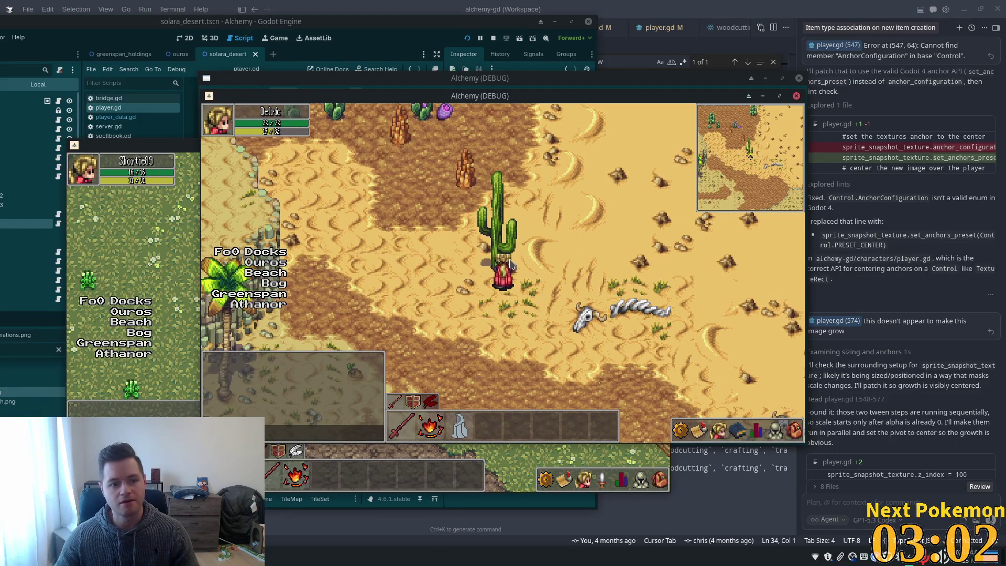
key("Left")
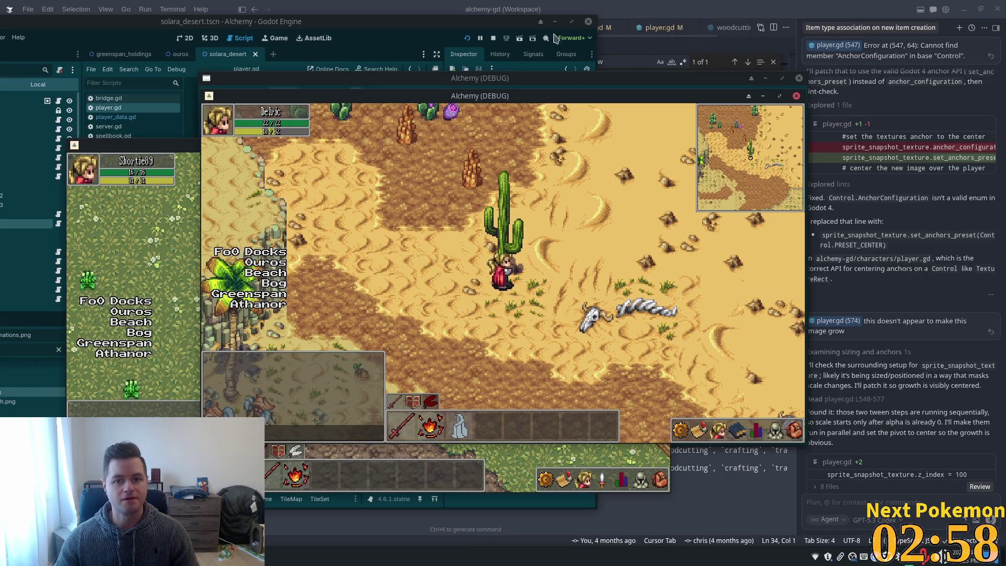
left_click(391, 34)
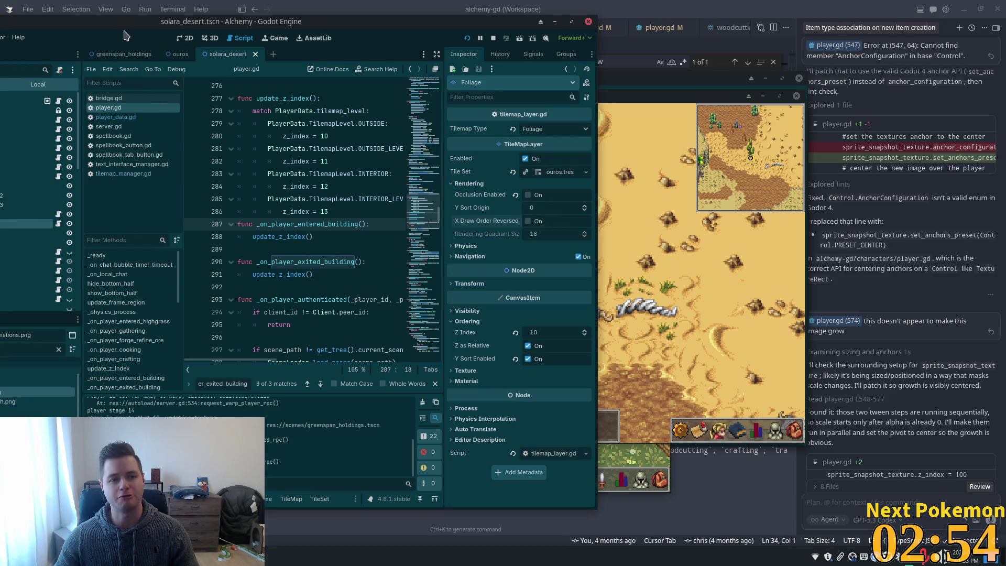
Step: Arrange the editor and game window side by side and toggle the Foliage layer's visibility
left_click_drag(164, 39, 222, 56)
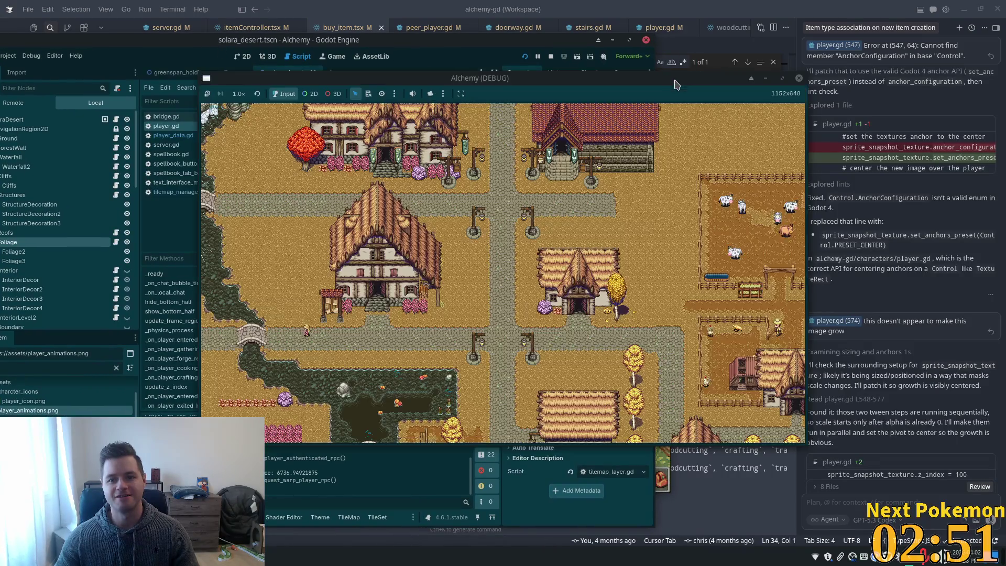
mouse_move(662, 74)
left_mouse_down()
mouse_move(716, 72)
mouse_move(813, 173)
left_mouse_up()
left_click(911, 173)
left_click_drag(688, 99, 969, 185)
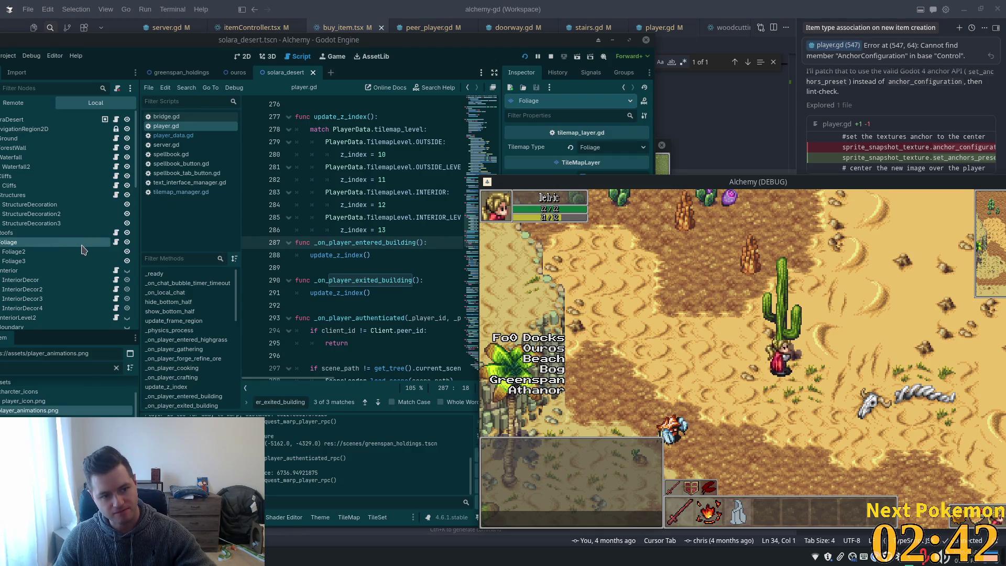
left_click(127, 243)
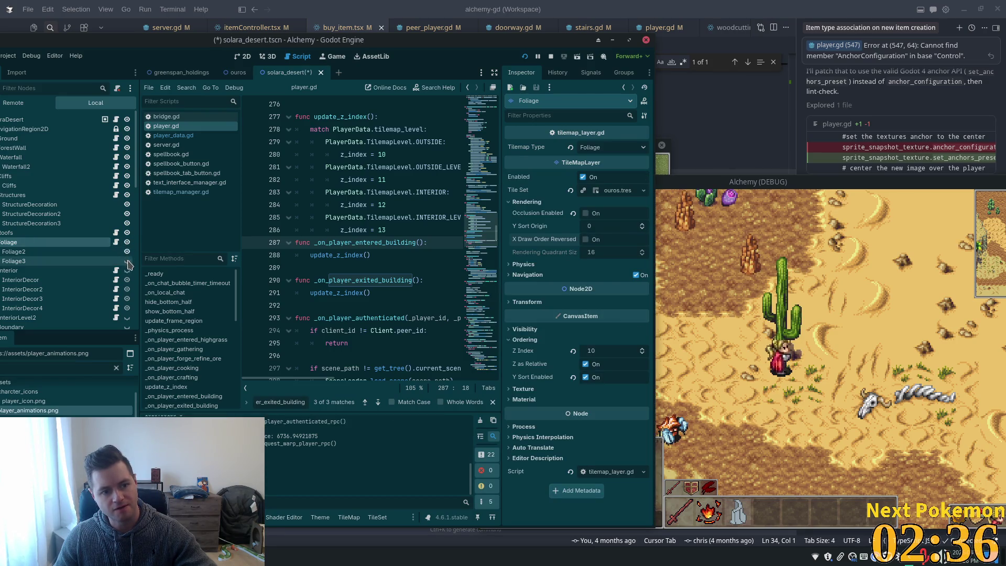
Step: Step the Foliage Y Sort Origin down several units, then enter 36 for it
left_click(628, 227)
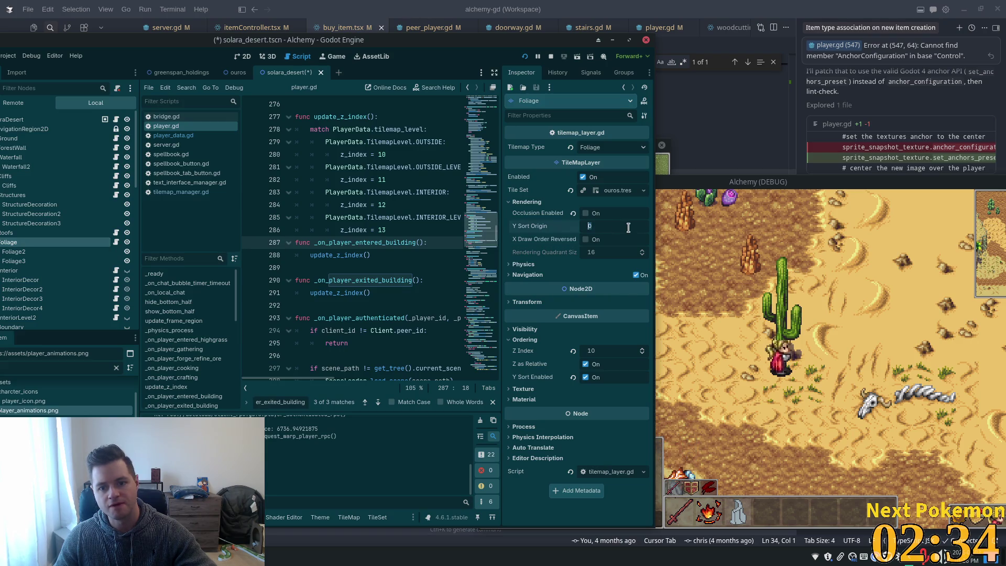
left_click(541, 238)
left_click(642, 229)
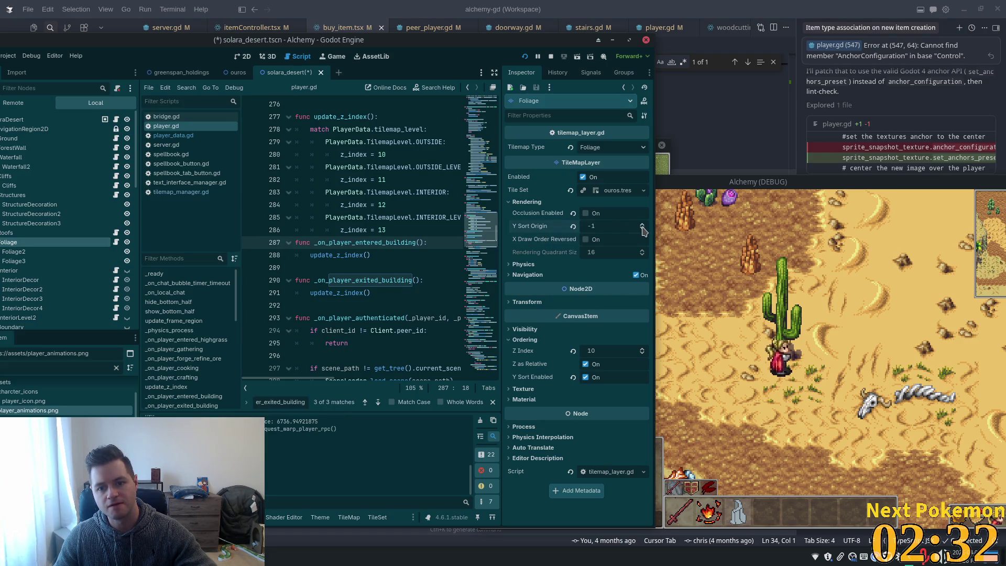
left_click(642, 229)
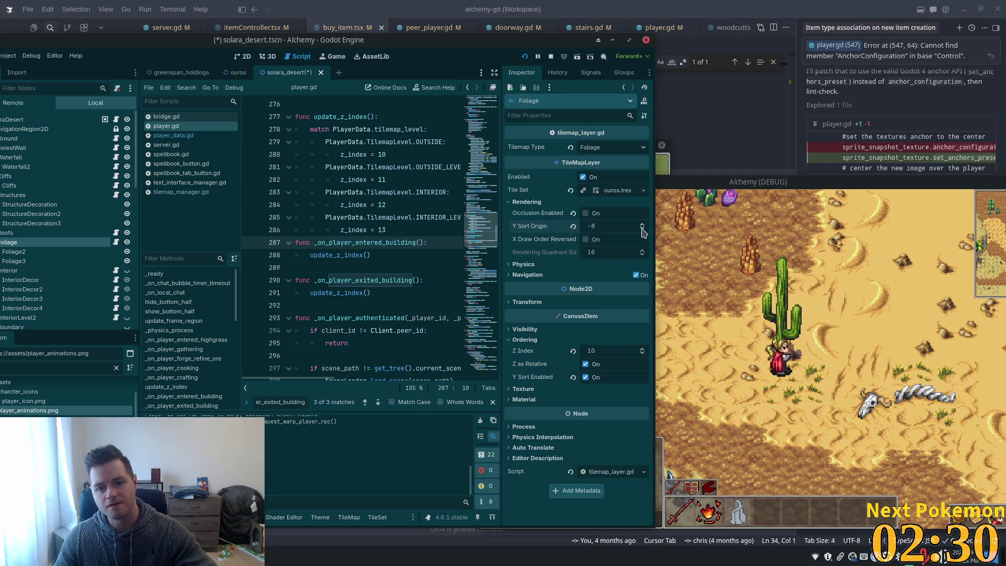
left_click(642, 228)
left_click(642, 229)
left_click(642, 229)
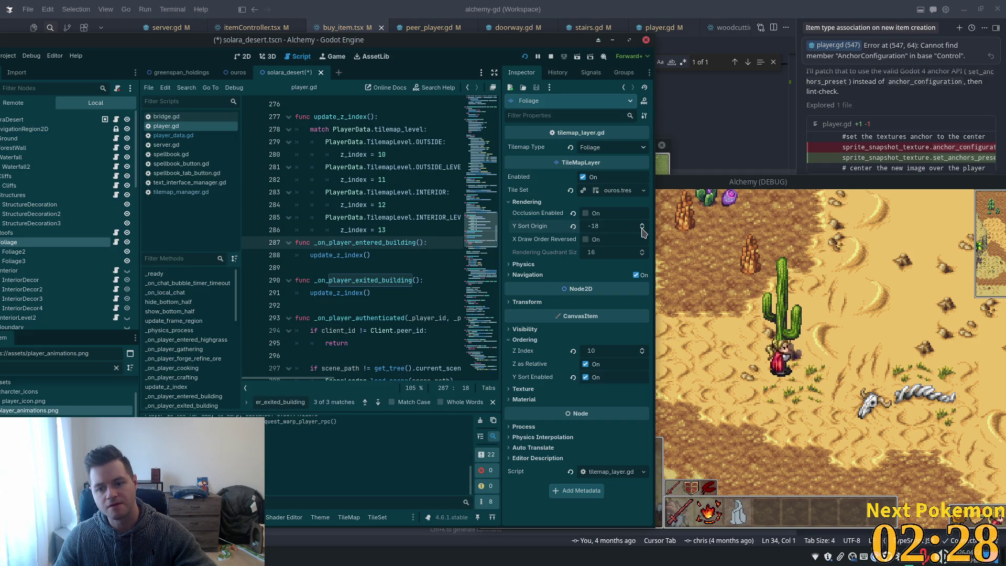
left_click(642, 228)
left_click(643, 229)
left_click(622, 229)
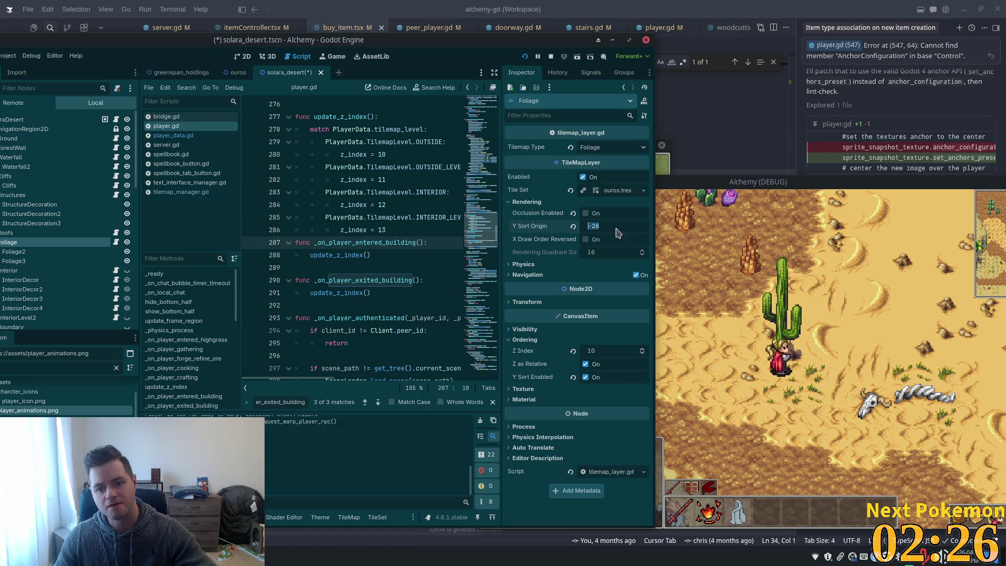
type("36")
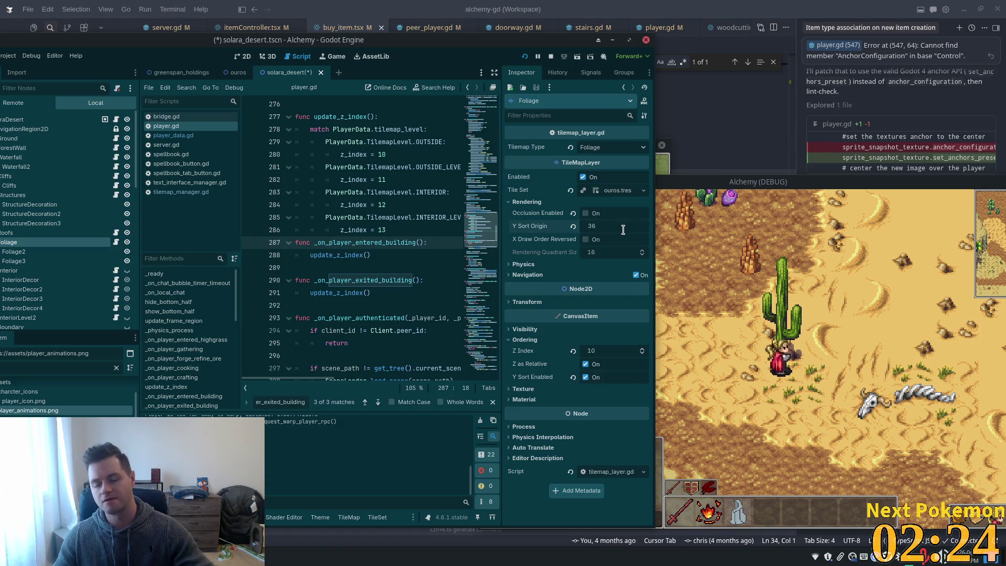
key("Tab")
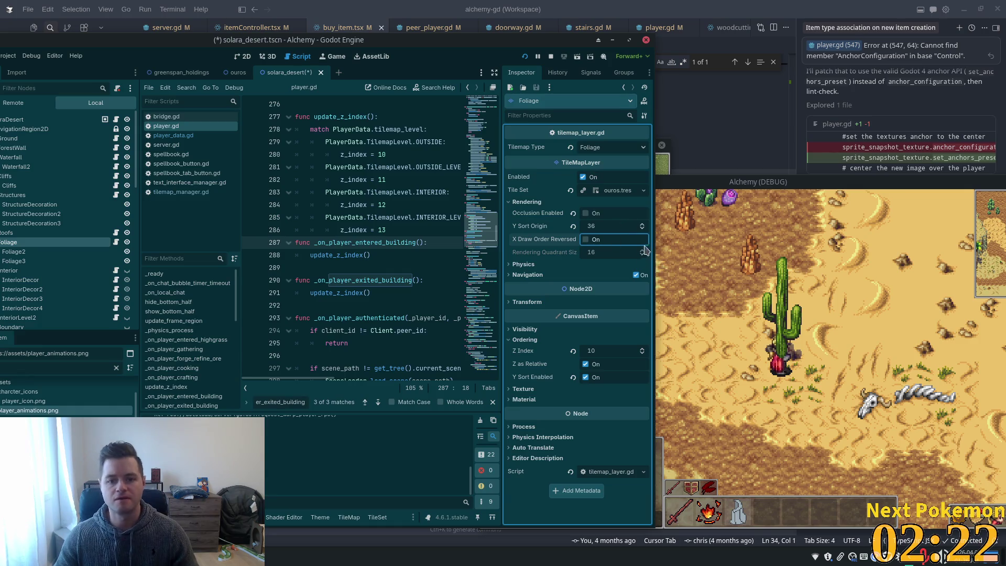
Step: Try Foliage Y Sort Origin values of 50 and -32, nudging slightly lower
left_click(641, 228)
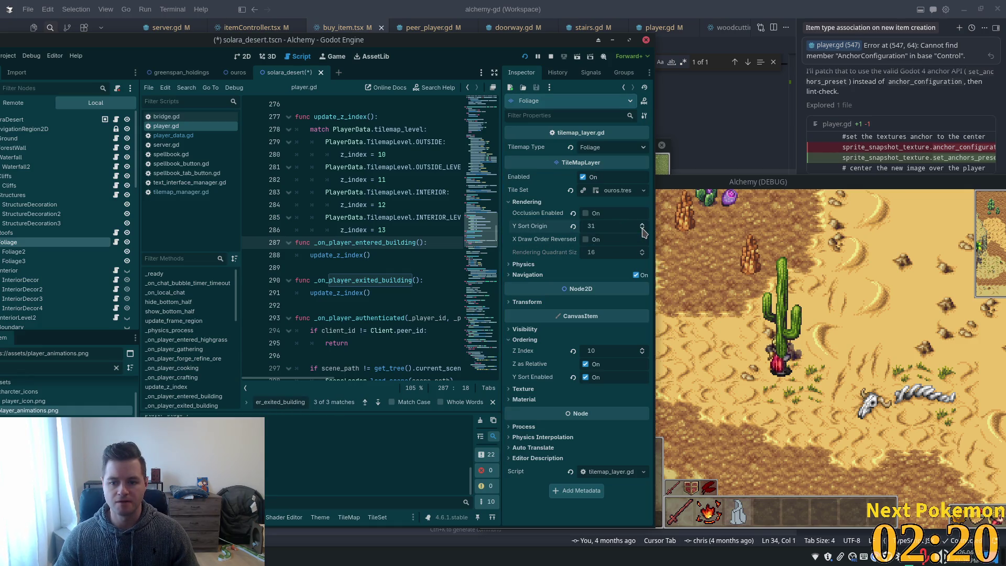
left_click(642, 228)
left_click(642, 228)
left_click(642, 228)
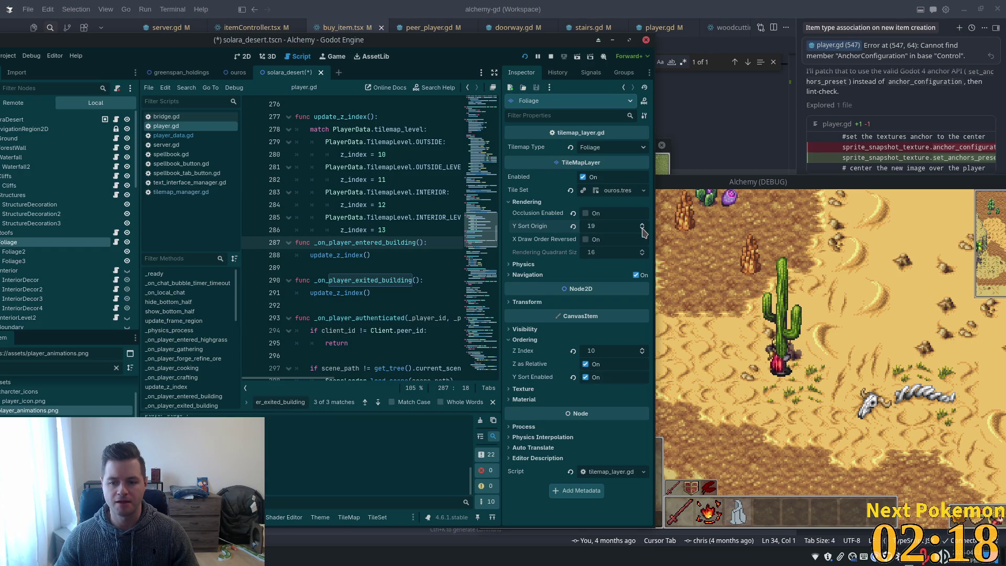
left_click(642, 228)
left_click(642, 229)
double_click(619, 226)
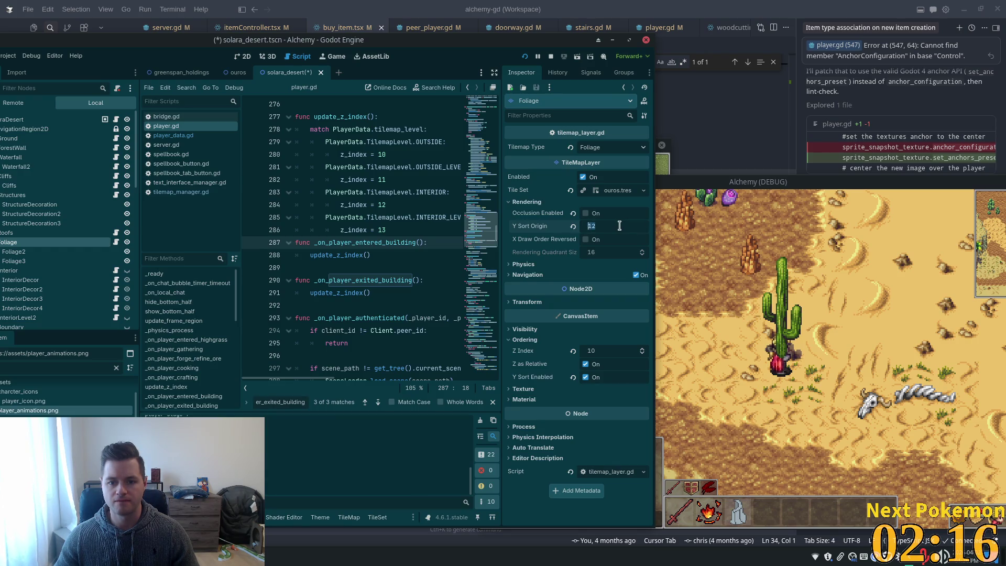
type("50")
key("Tab")
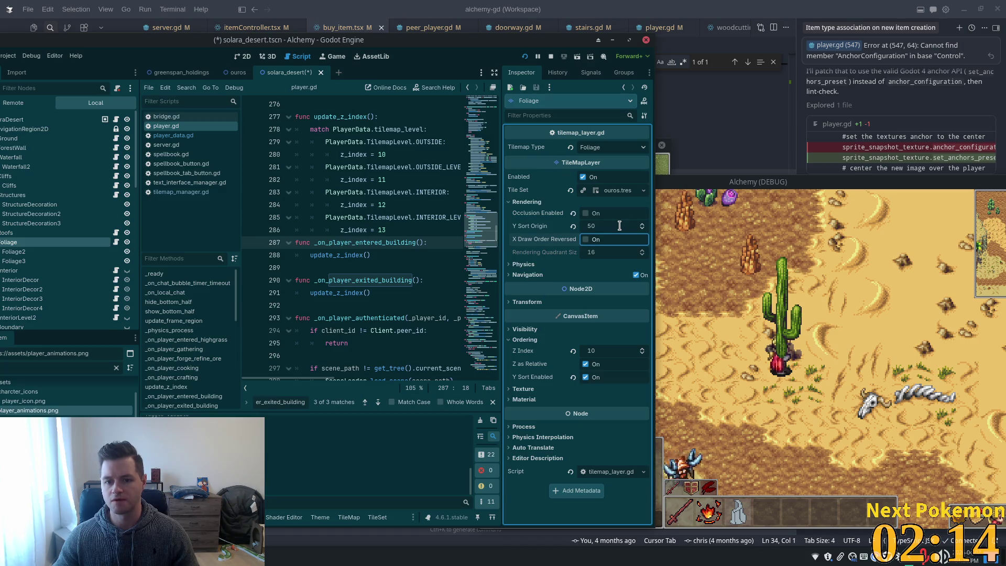
left_click(616, 227)
type("-")
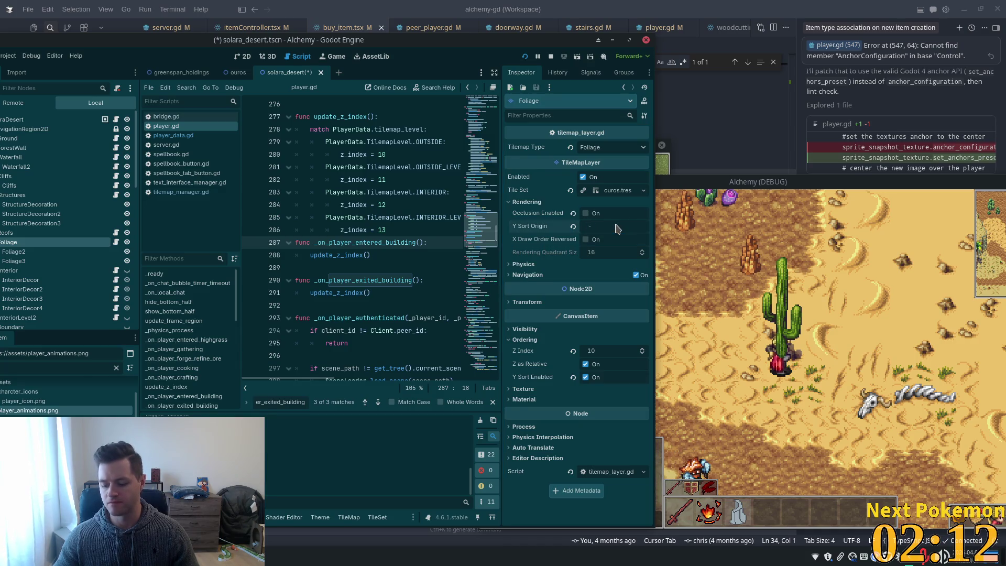
type("32")
key("Tab")
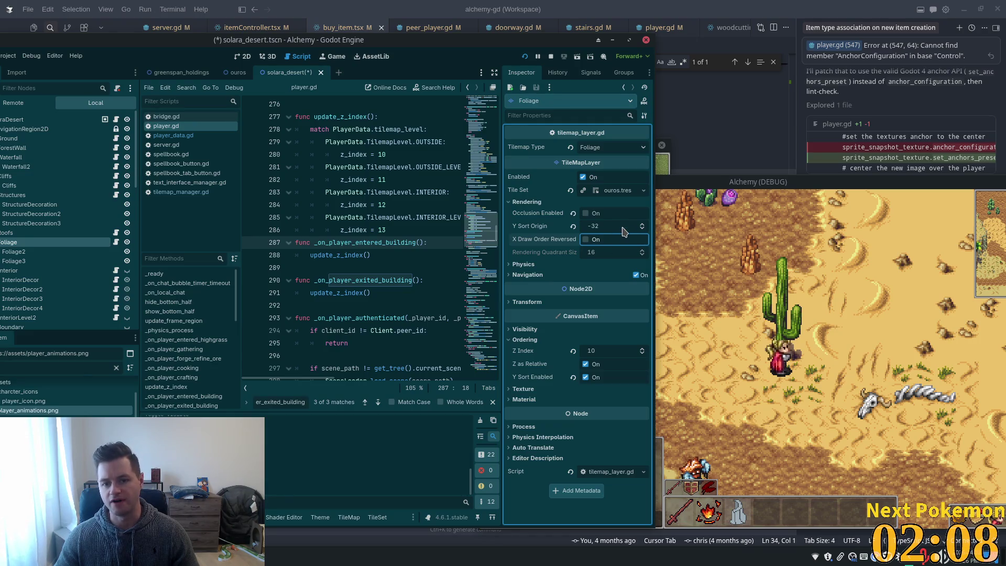
left_click(642, 230)
left_click(642, 230)
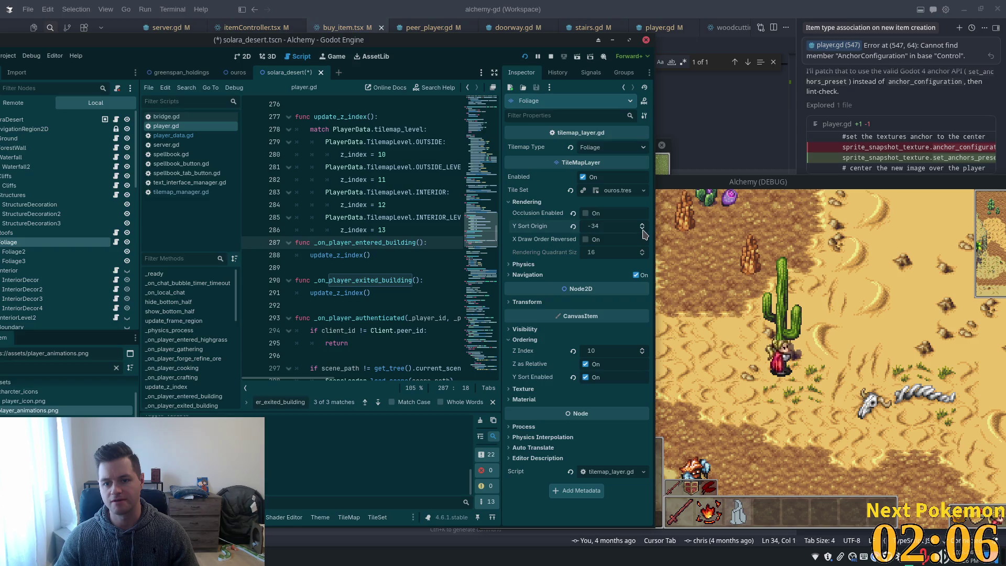
left_click(642, 229)
left_click(642, 229)
left_click(642, 230)
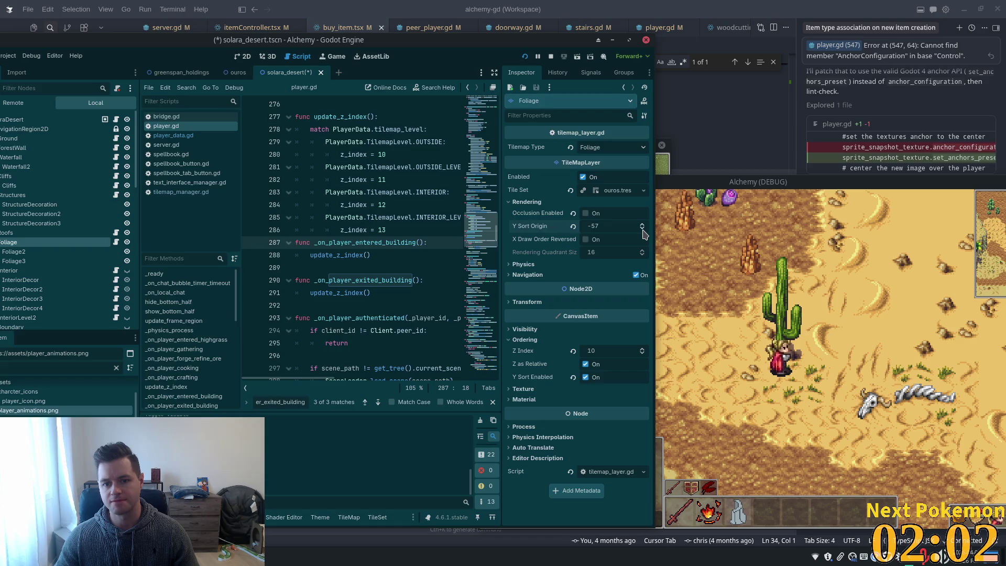
Step: Return the Foliage Y Sort Origin to 0 and select the StructureDecoration3 layer
left_click(602, 226)
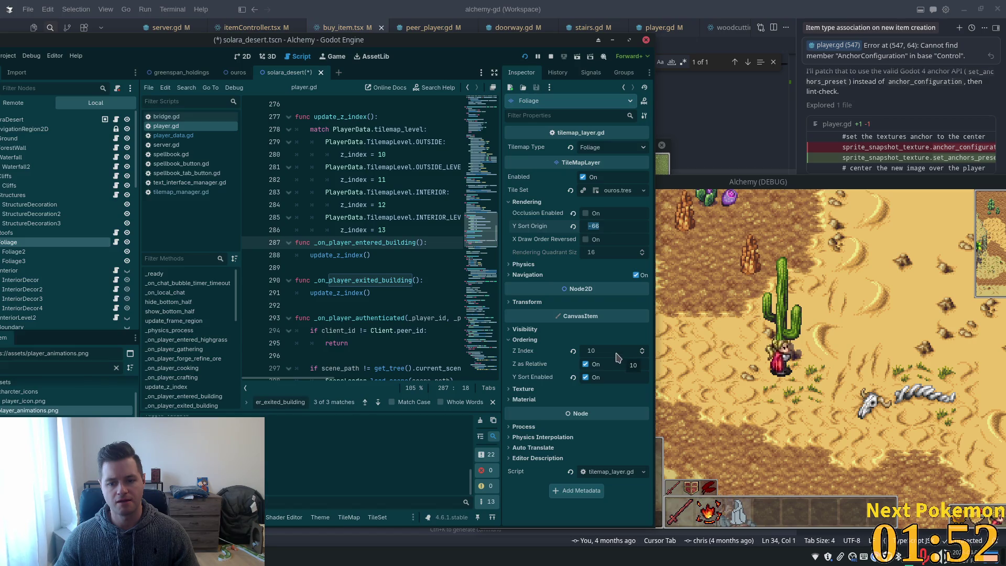
type("0")
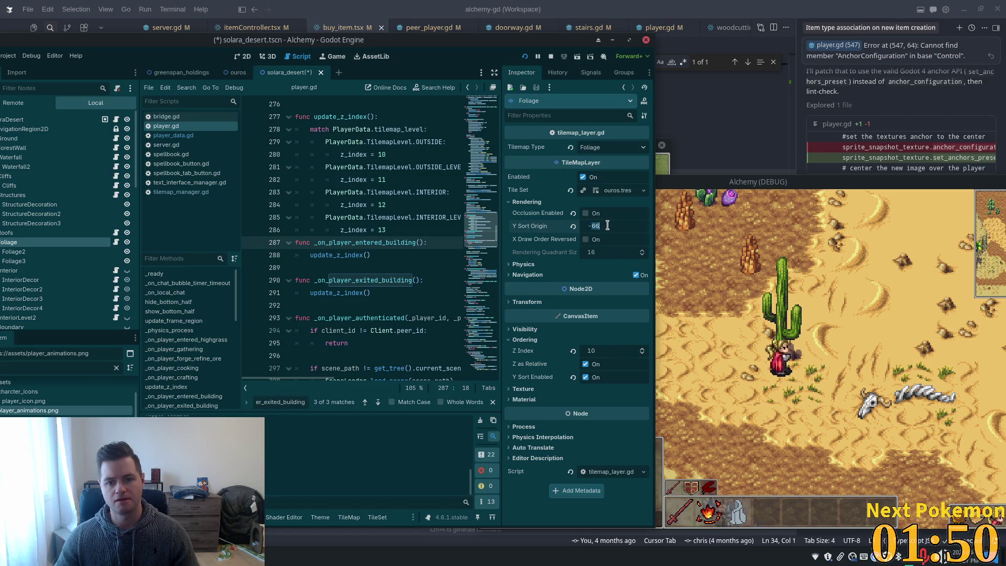
key("Tab")
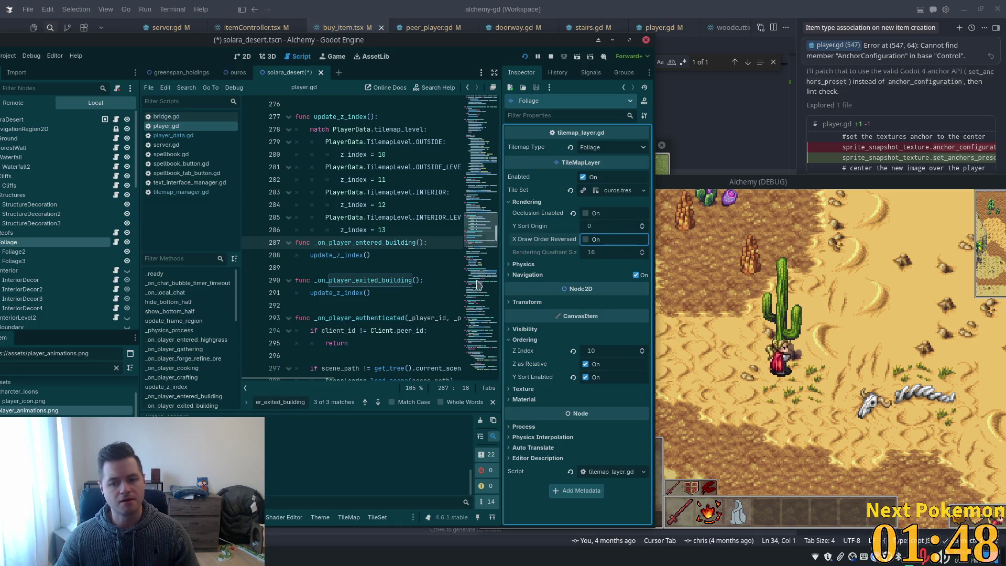
left_click(35, 224)
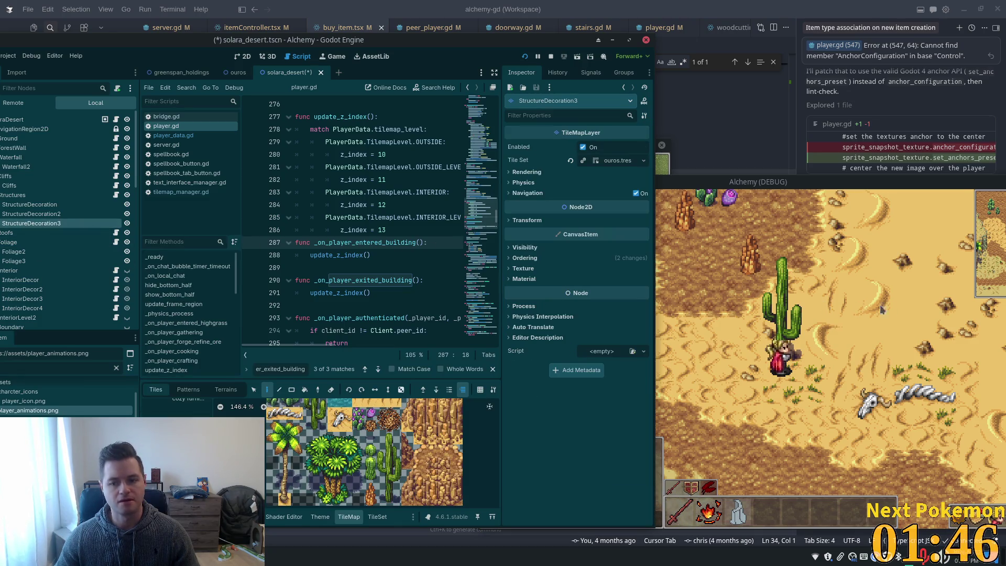
Step: Walk the character behind, beside and in front of the tall cactus to see which draws on top
left_click(885, 308)
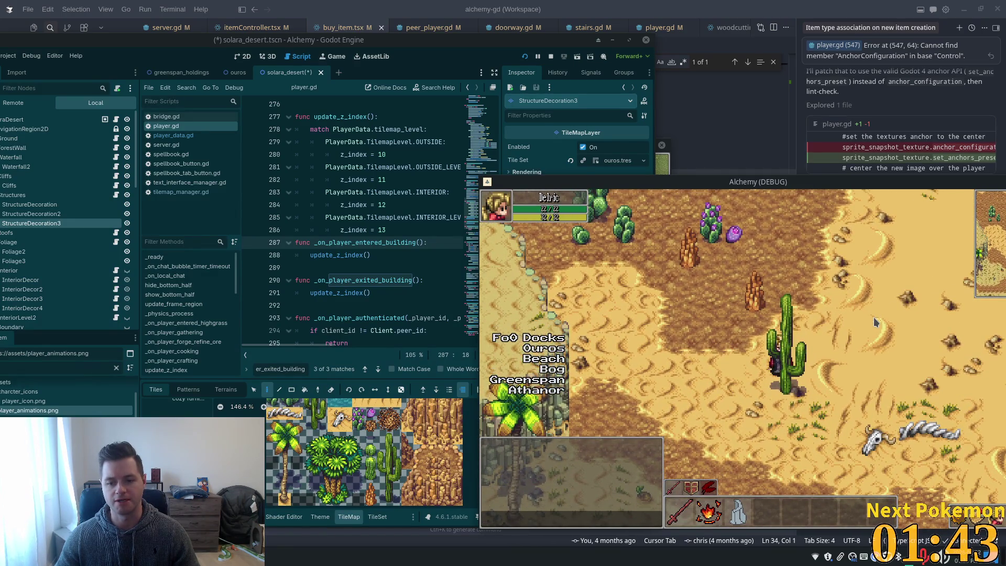
key("Down")
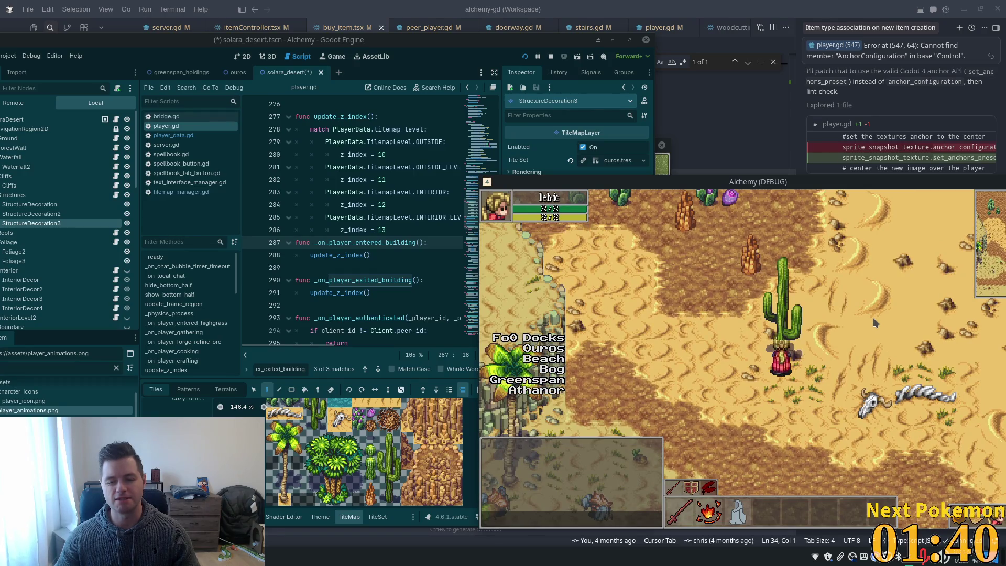
key("Down")
key("Up")
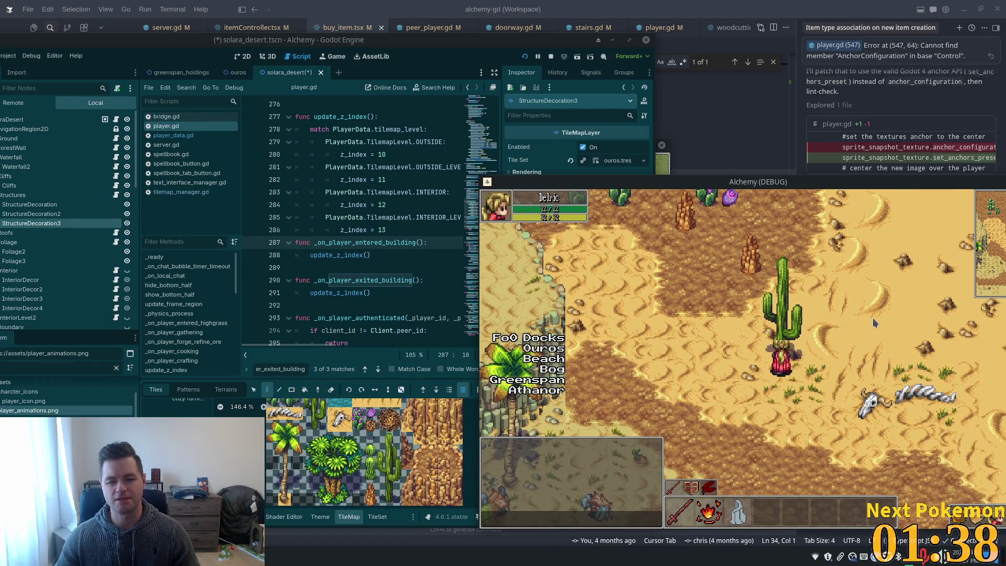
key("Left")
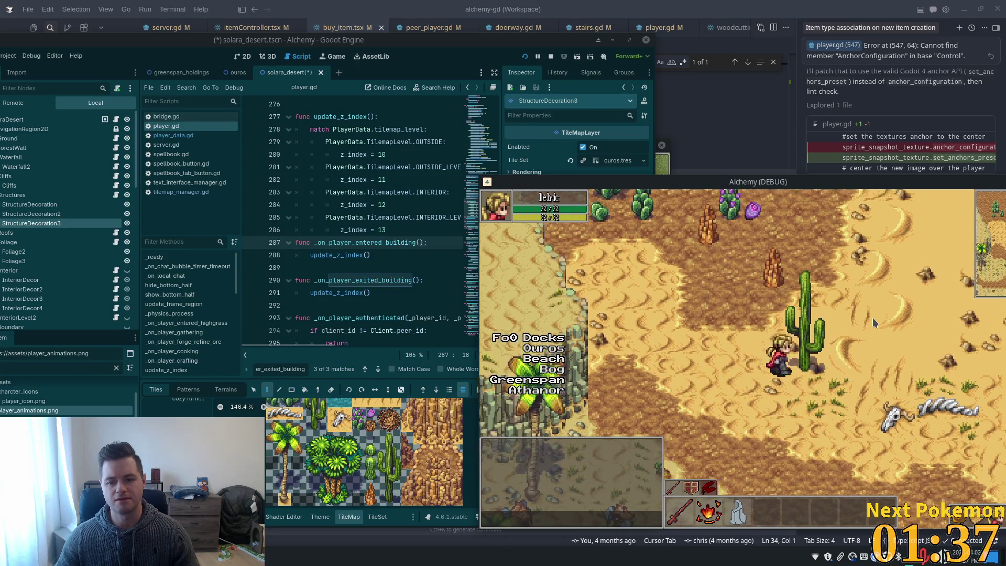
key("Right")
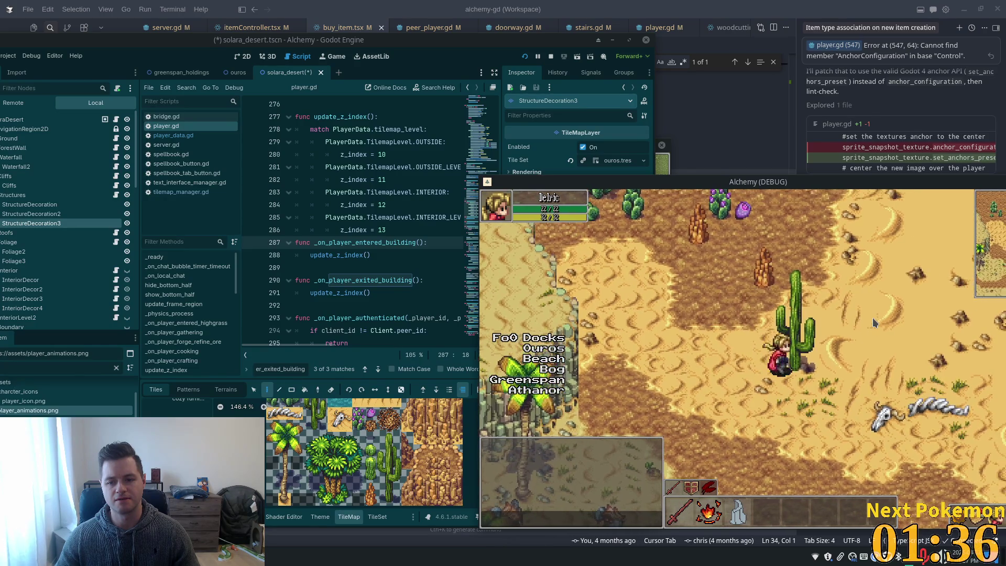
key("Right")
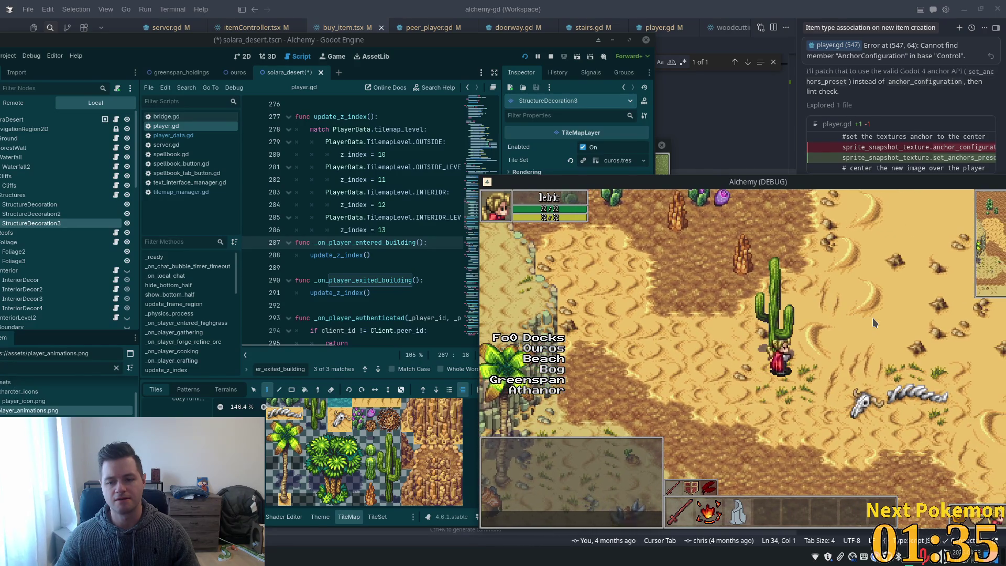
key("Down")
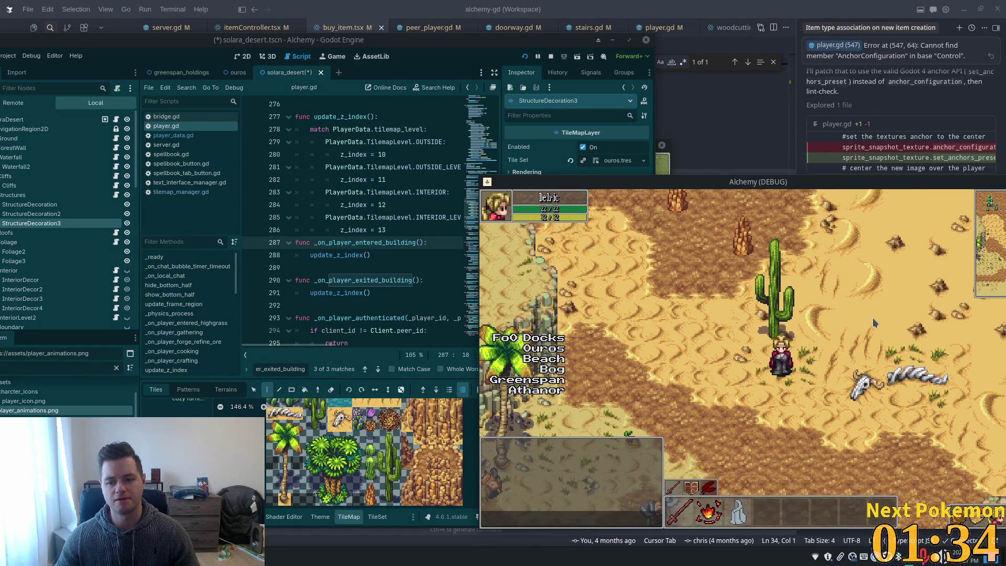
key("Left")
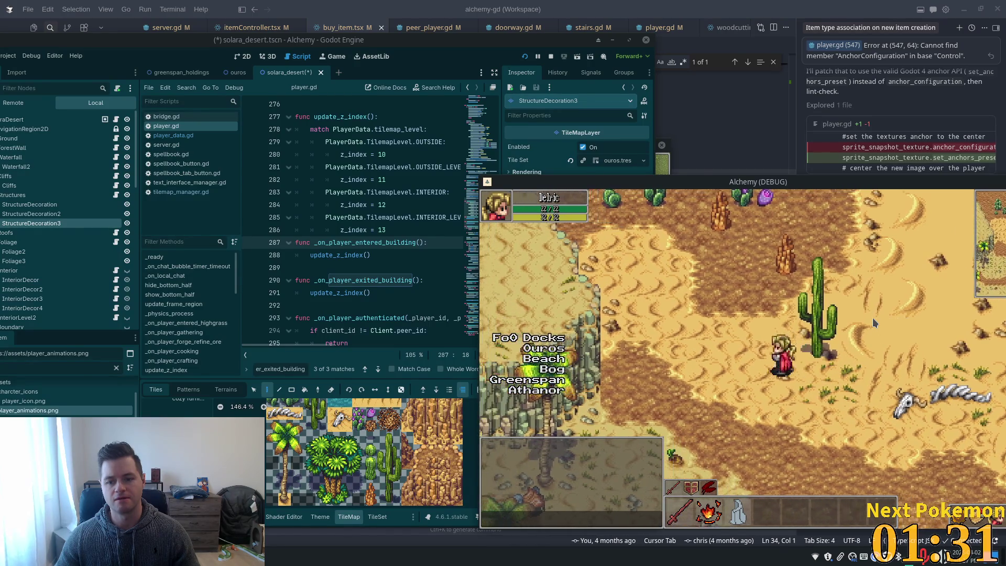
key("Right")
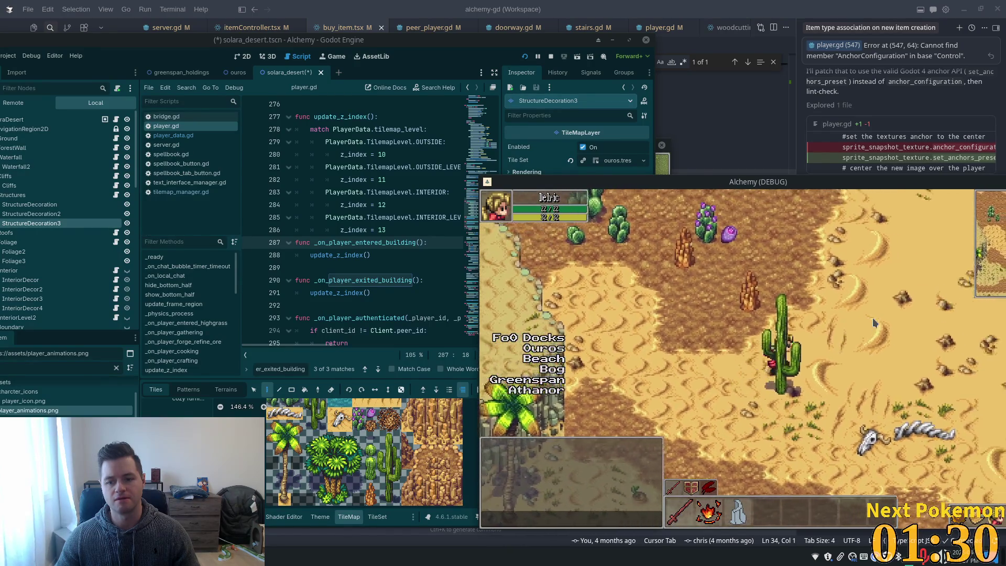
key("Up")
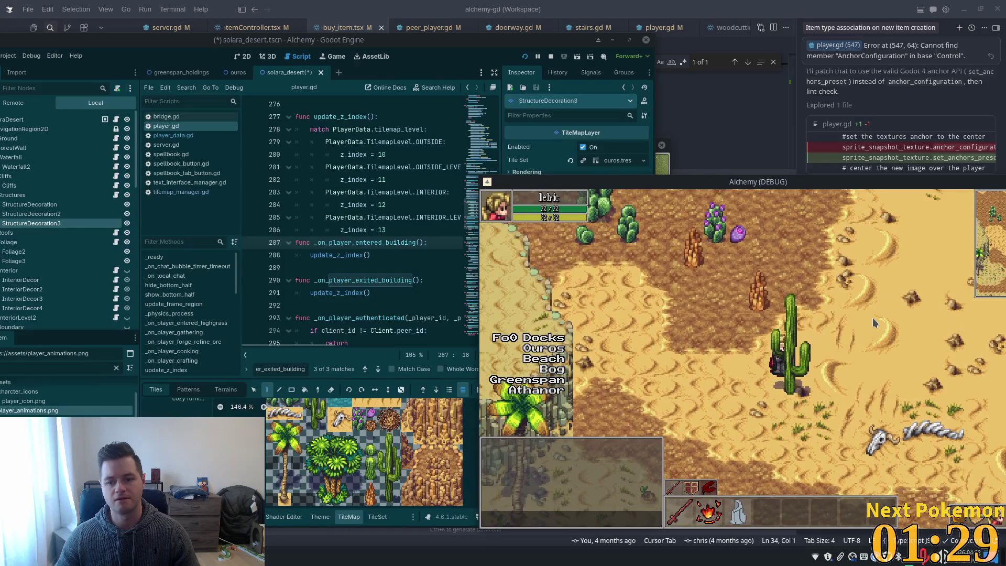
key("Down")
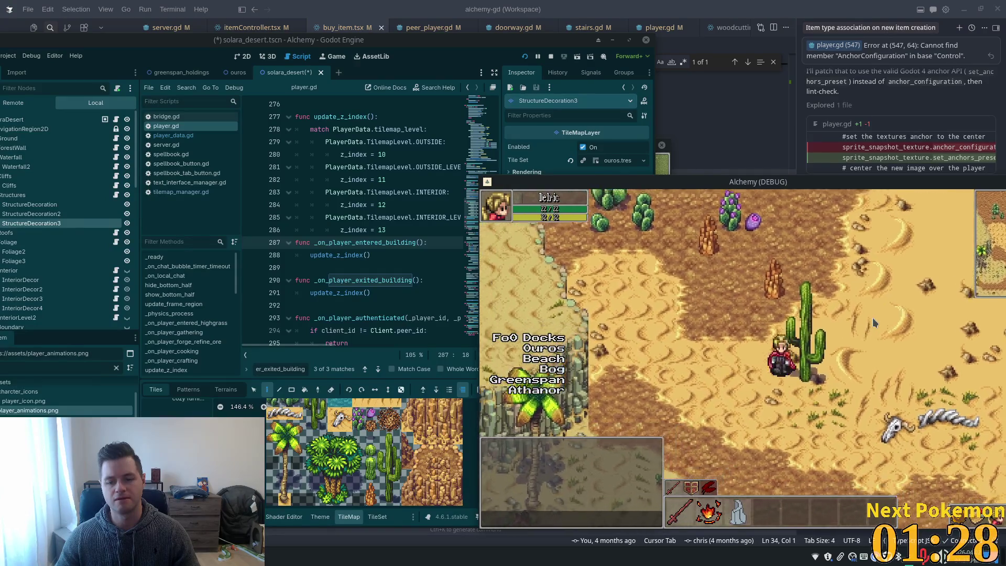
key("Left")
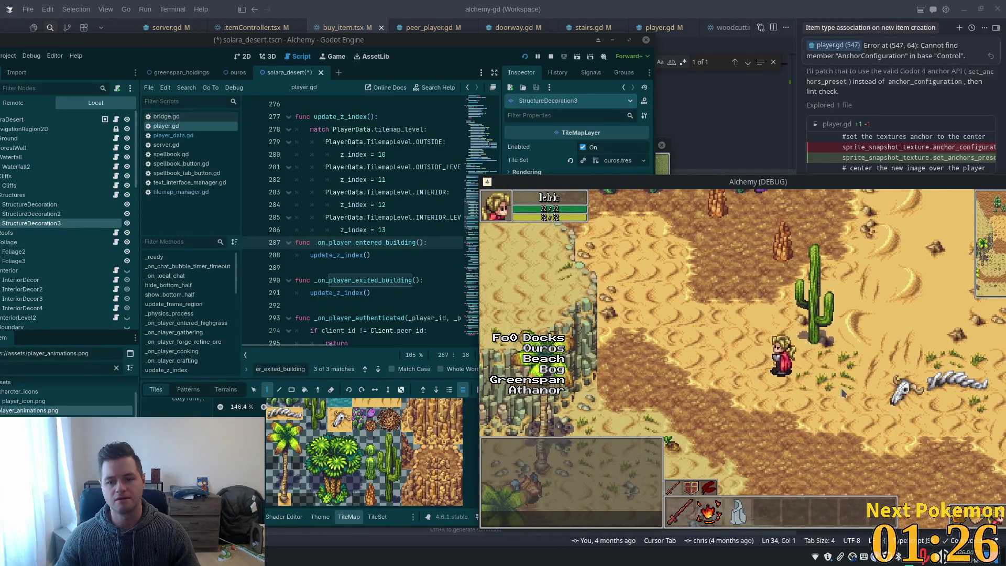
Step: Select a block of foliage tiles in the desert TileSet atlas for editing
left_click(385, 469)
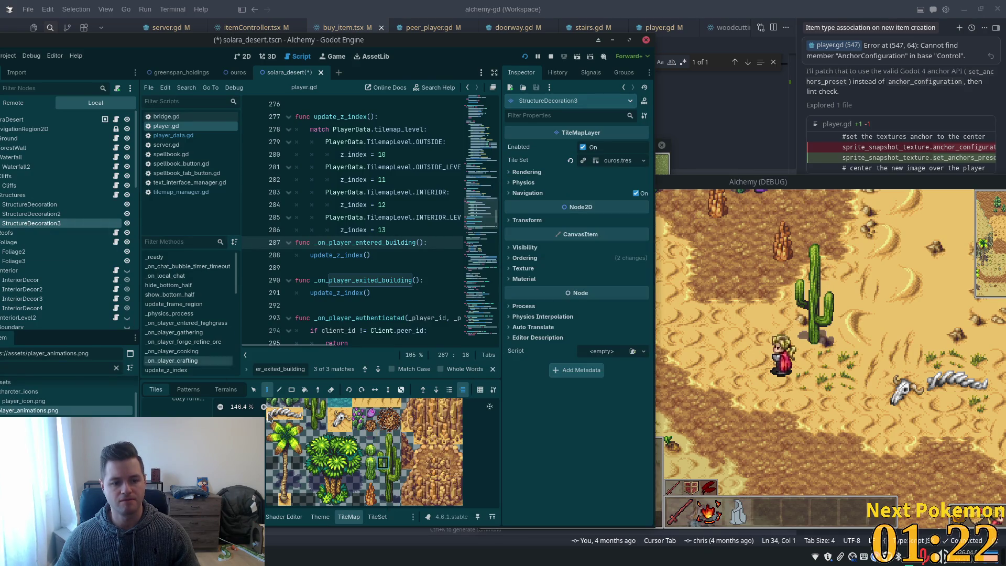
left_click(378, 517)
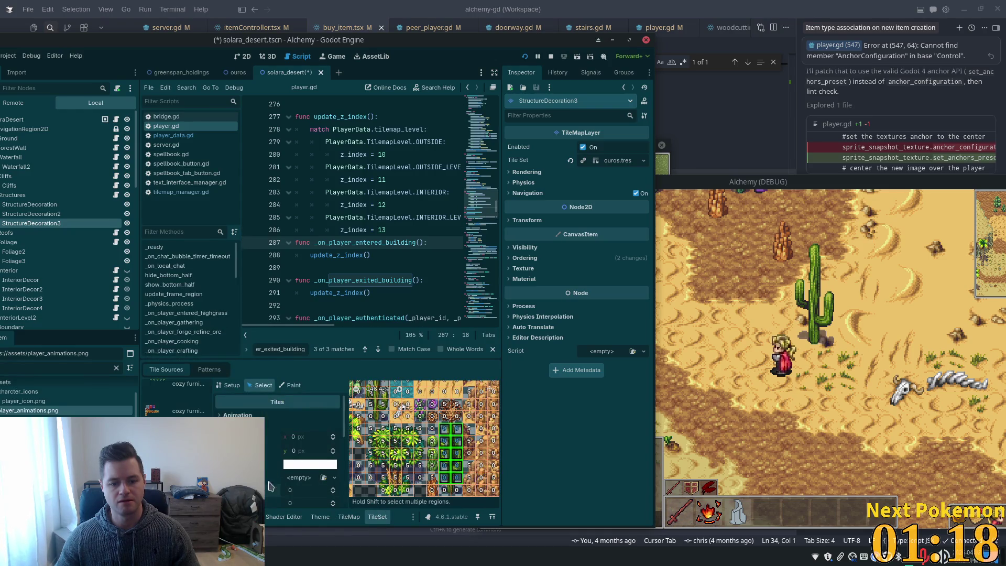
scroll(382, 477, "down", 1)
scroll(393, 464, "down", 1)
scroll(409, 452, "down", 1)
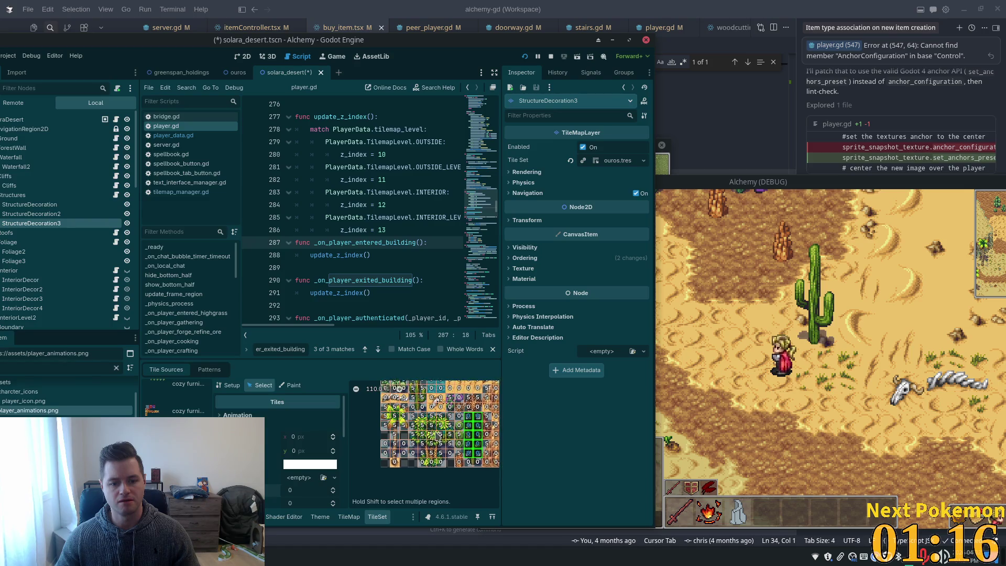
scroll(431, 435, "down", 1)
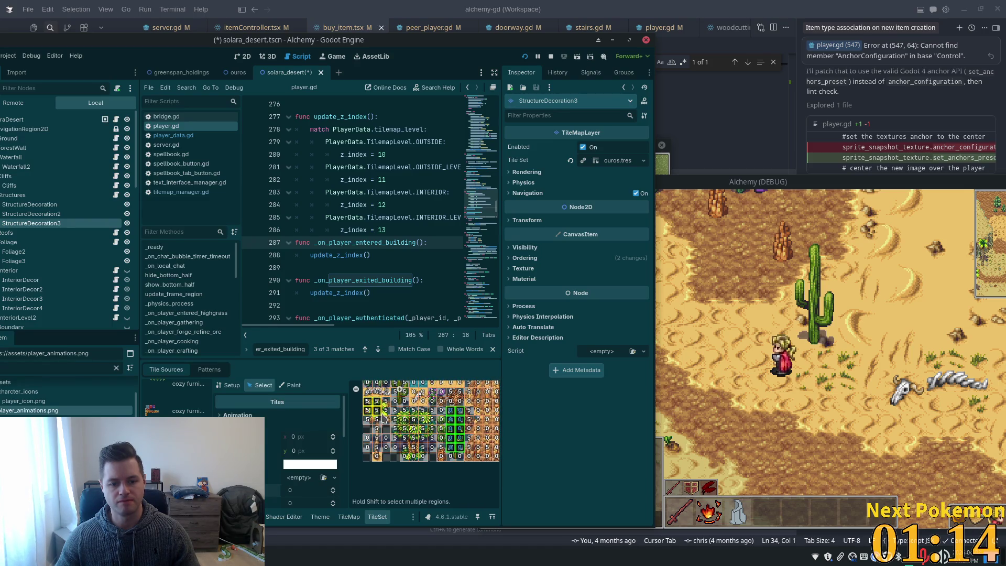
left_click(379, 439)
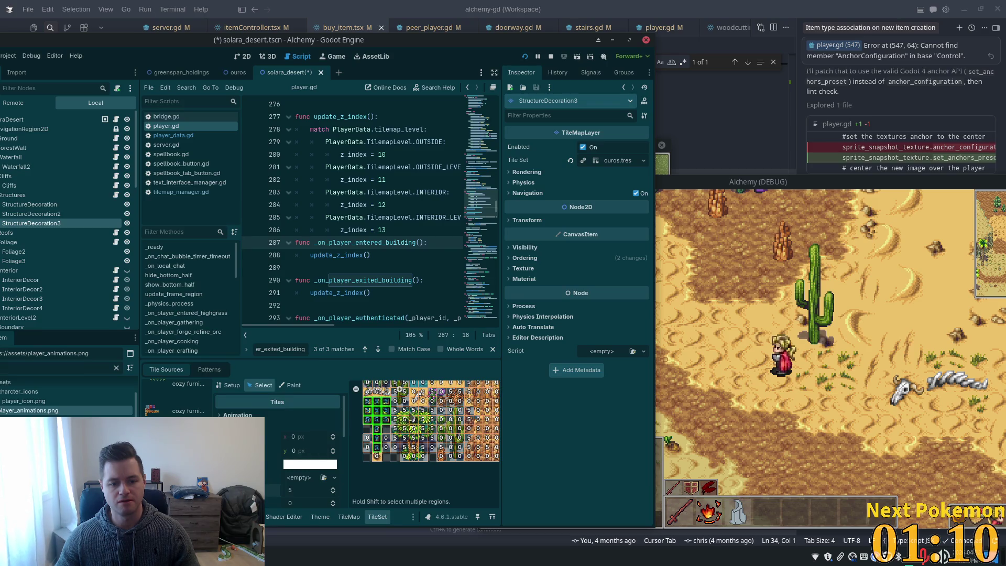
left_click(416, 450)
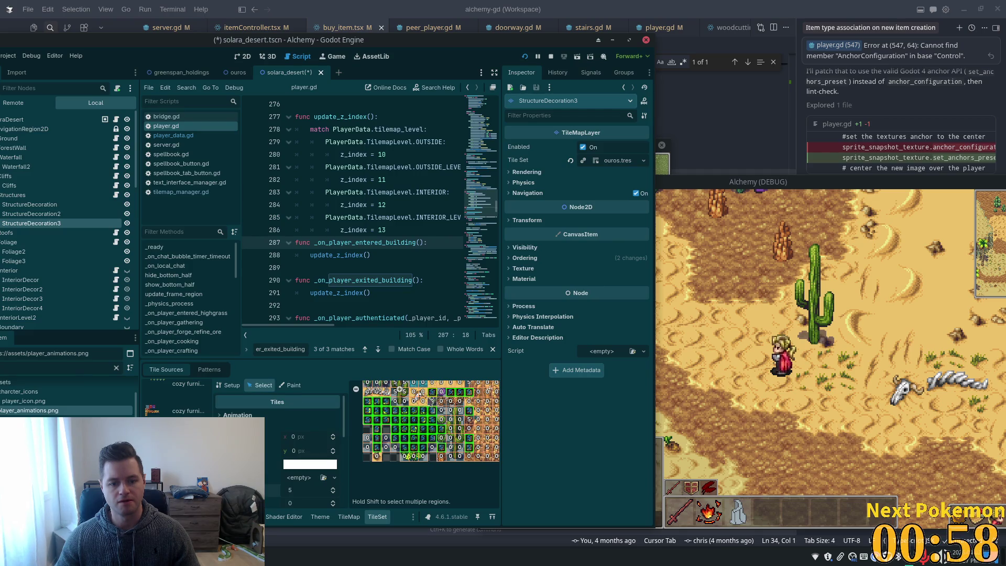
scroll(427, 400, "up", 3)
scroll(413, 425, "up", 3)
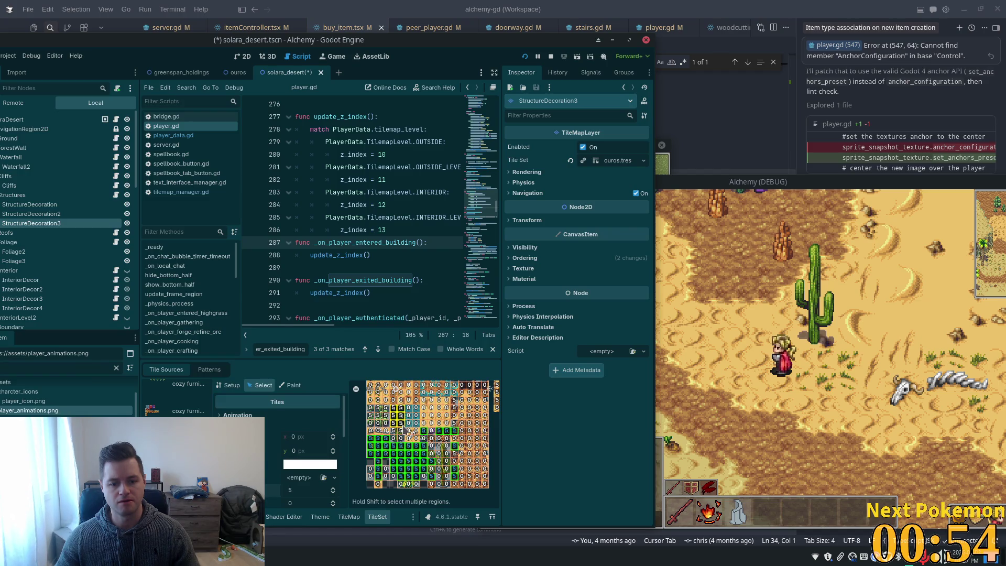
left_click_drag(411, 432, 371, 415)
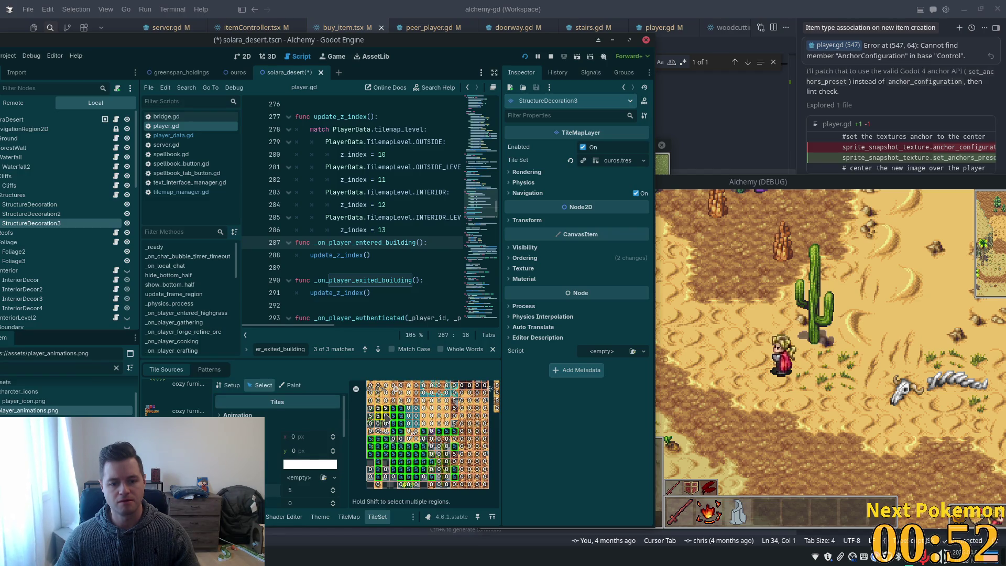
scroll(414, 434, "up", 1)
scroll(401, 464, "up", 1)
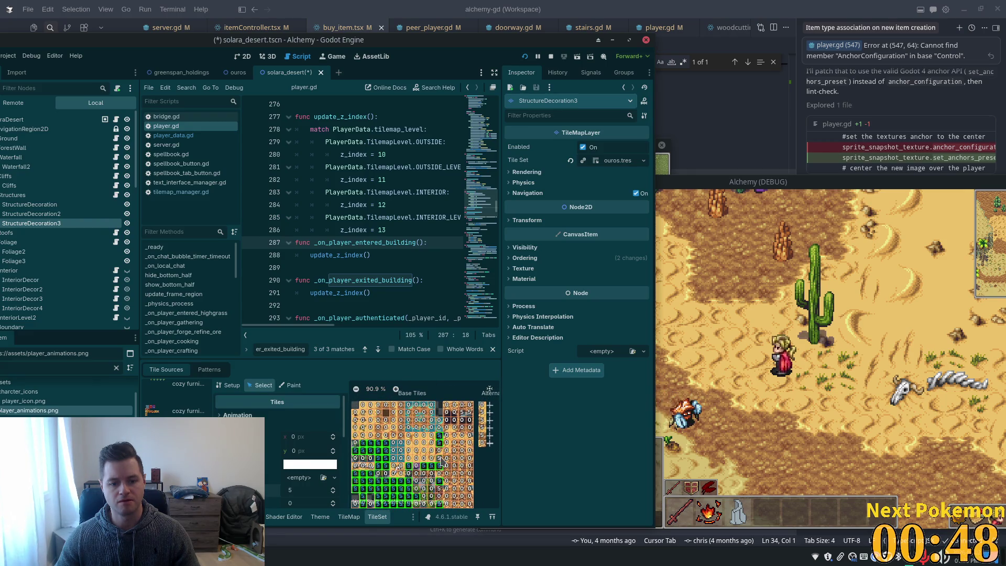
scroll(441, 458, "down", 2)
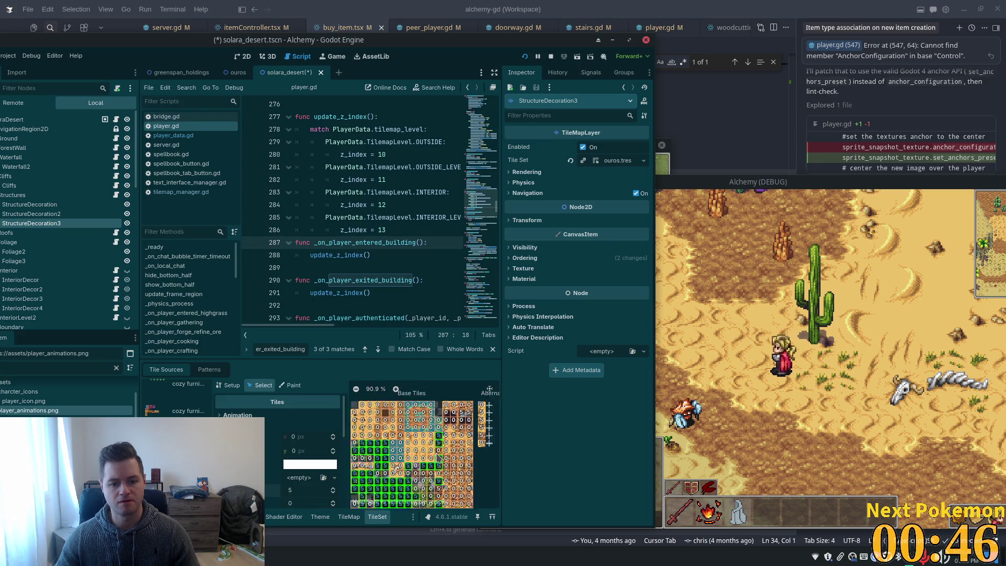
scroll(439, 459, "down", 1)
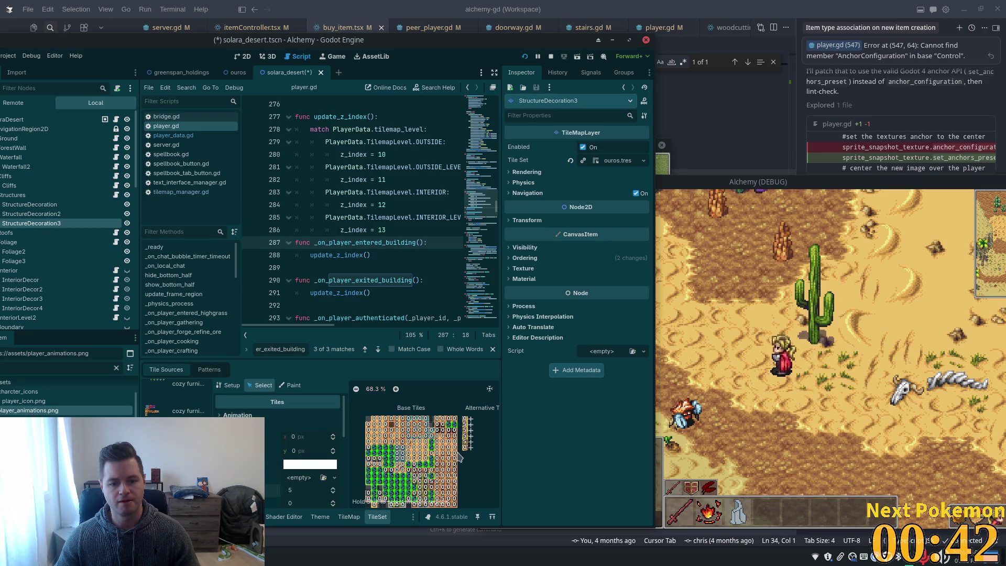
scroll(460, 469, "down", 1)
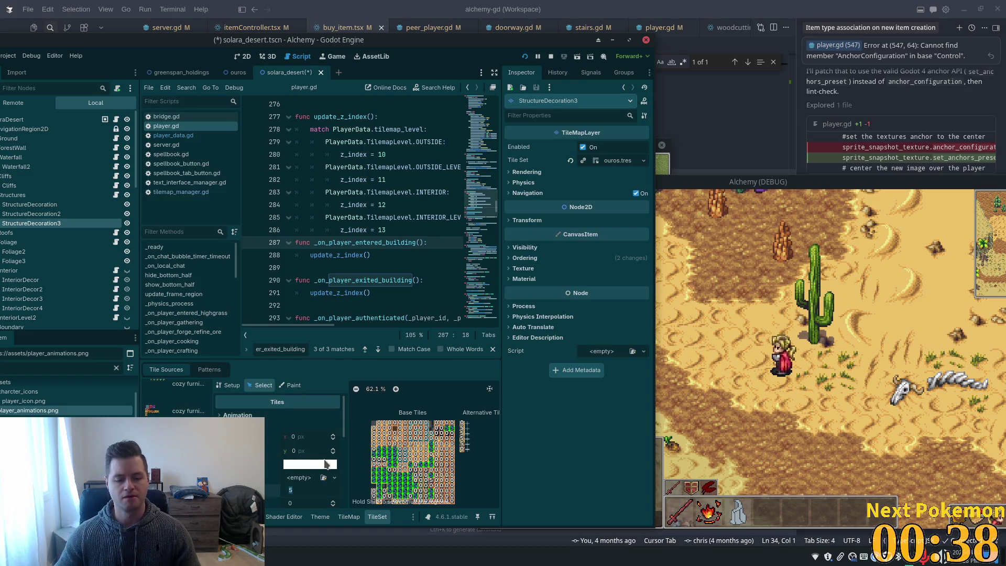
Step: Set the selected foliage tiles' property to 0 instead of 5, save the desert scene and relaunch the game
key("Return")
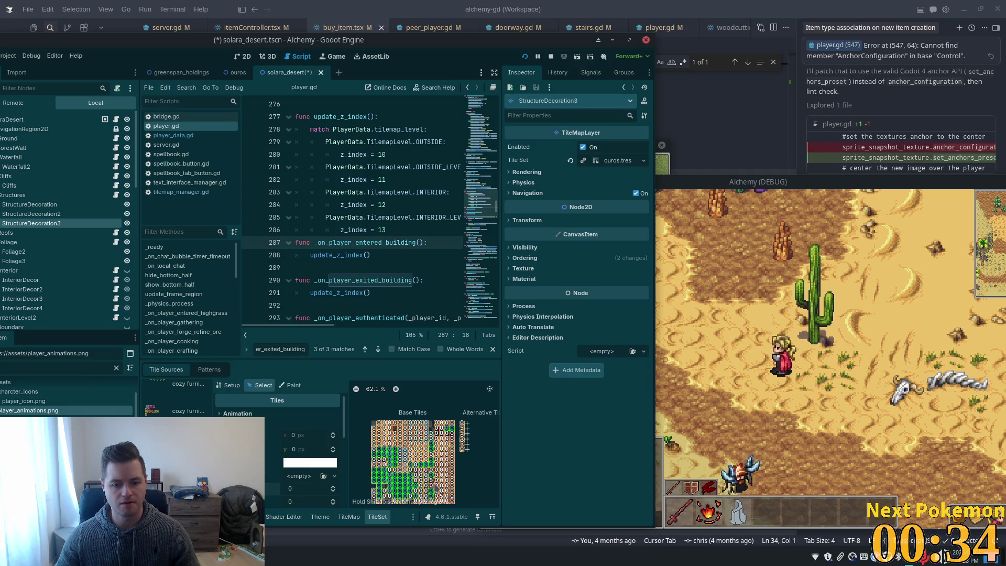
left_click(454, 491)
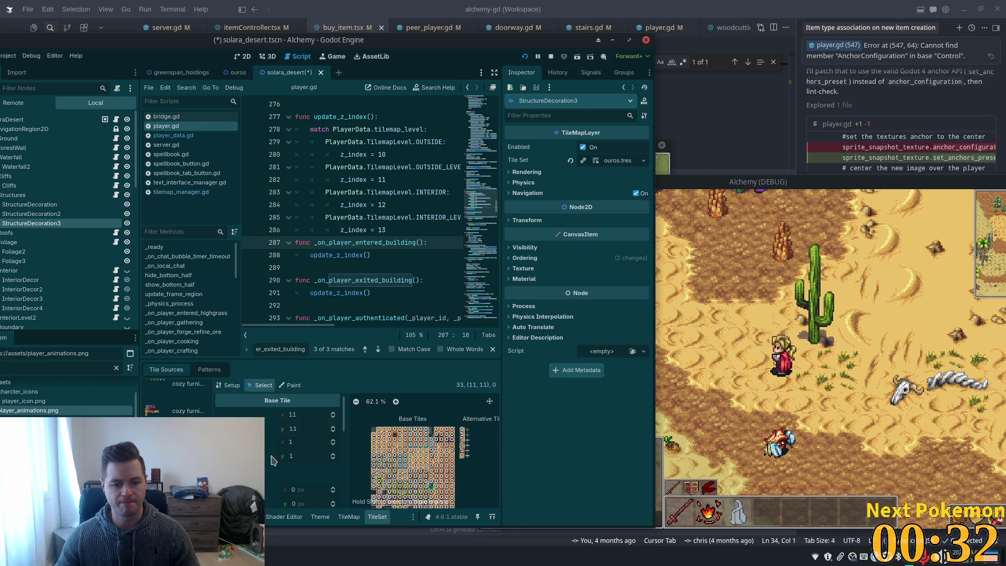
scroll(290, 461, "down", 1)
scroll(266, 475, "down", 3)
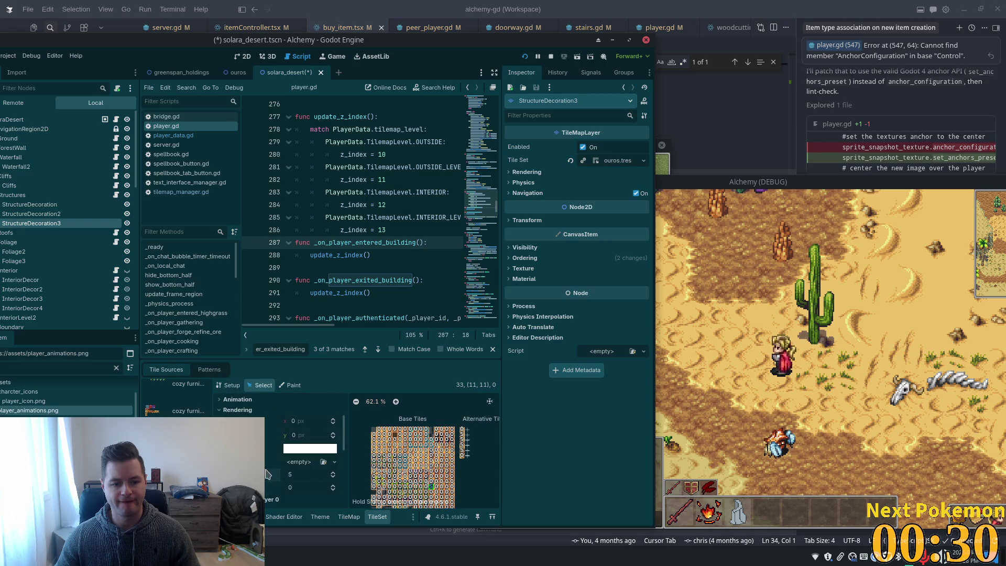
left_click(290, 487)
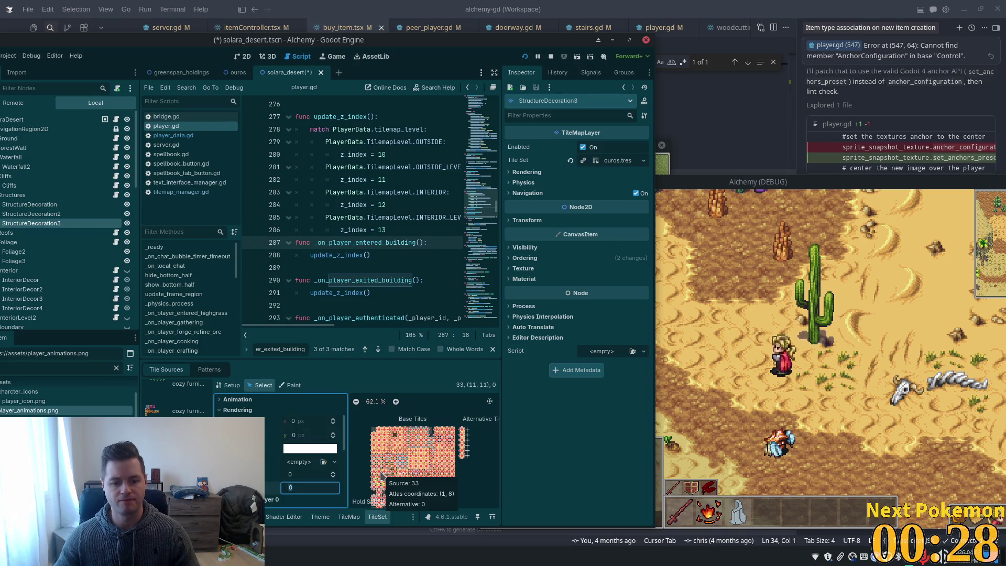
key("ctrl+s")
left_click(526, 57)
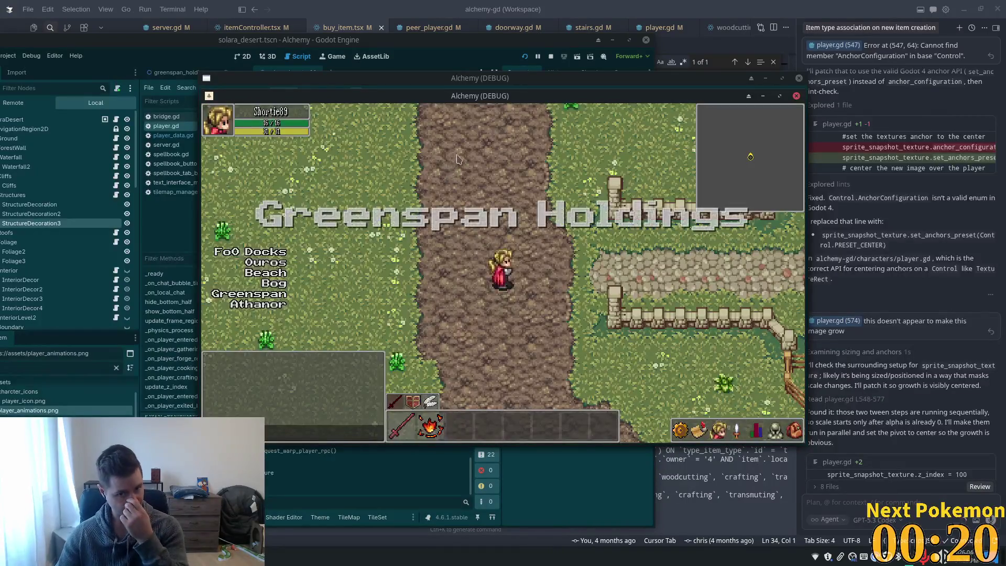
Step: Walk the character from the beach into the desert and around the cactus to test drawing order
key("d")
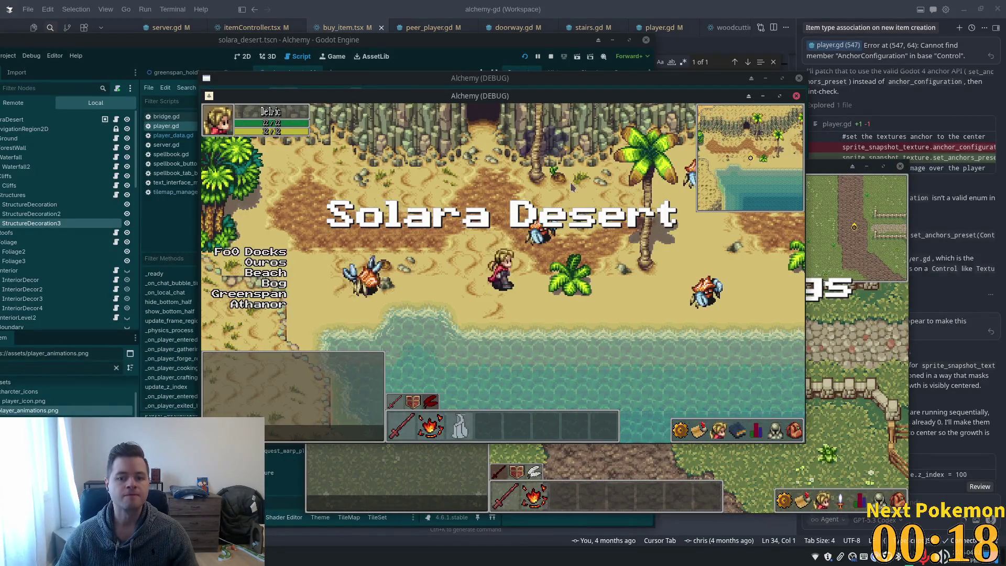
key("s")
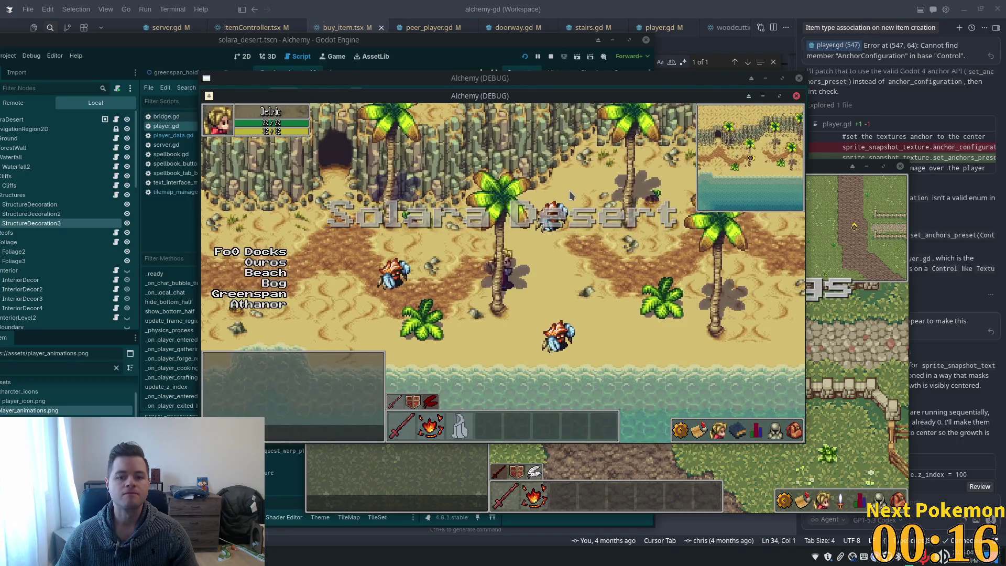
key("d")
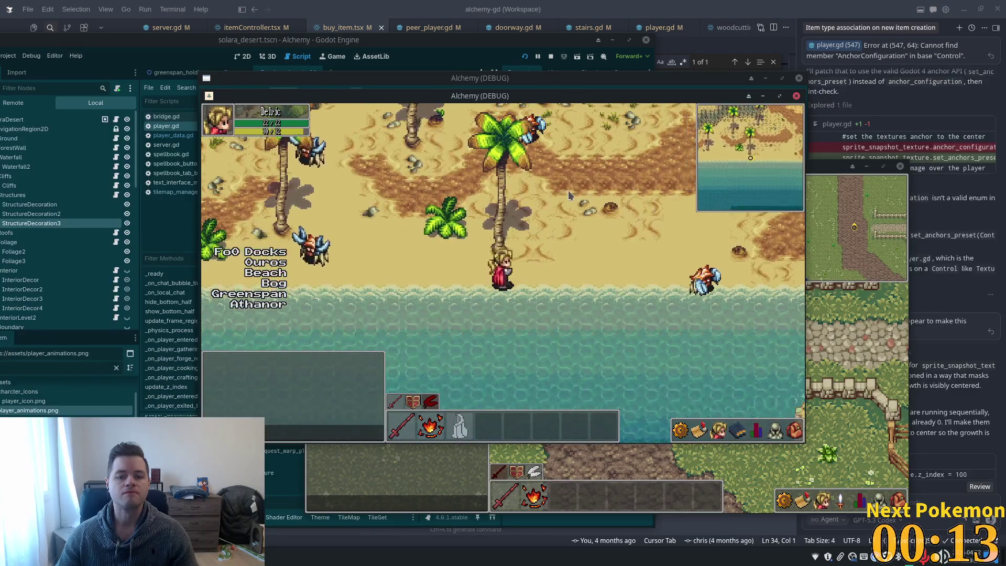
key("w")
key("a")
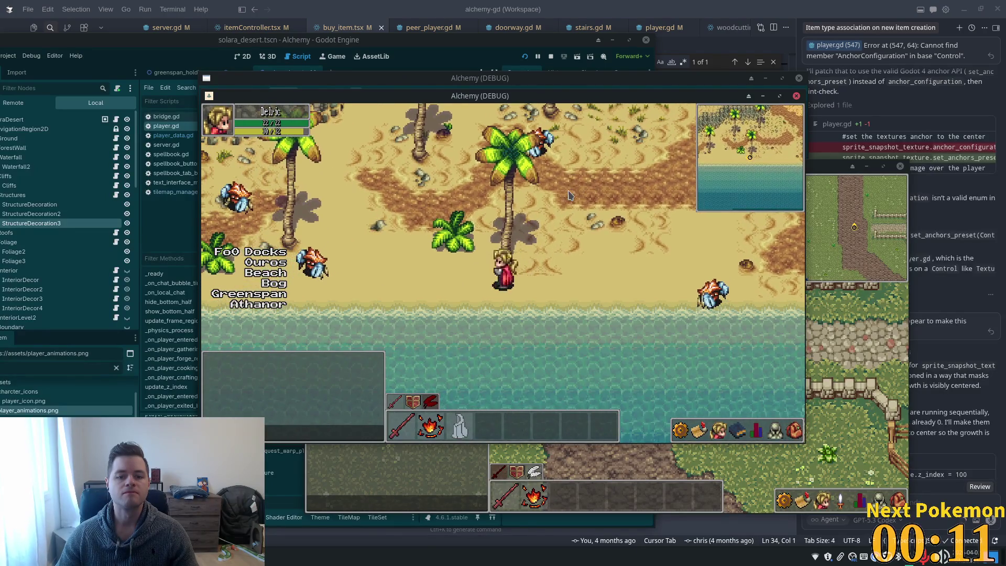
key("w")
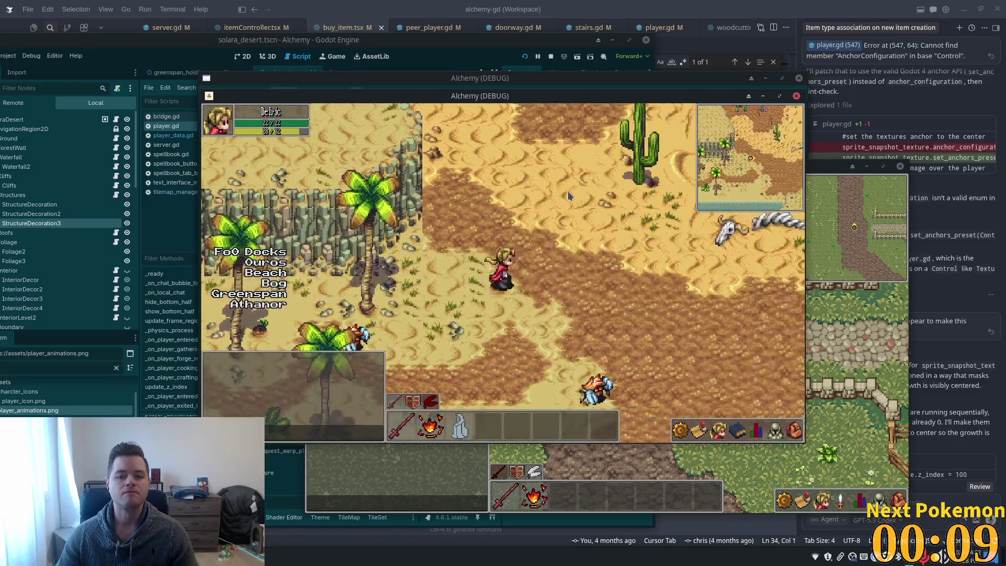
key("d")
key("w")
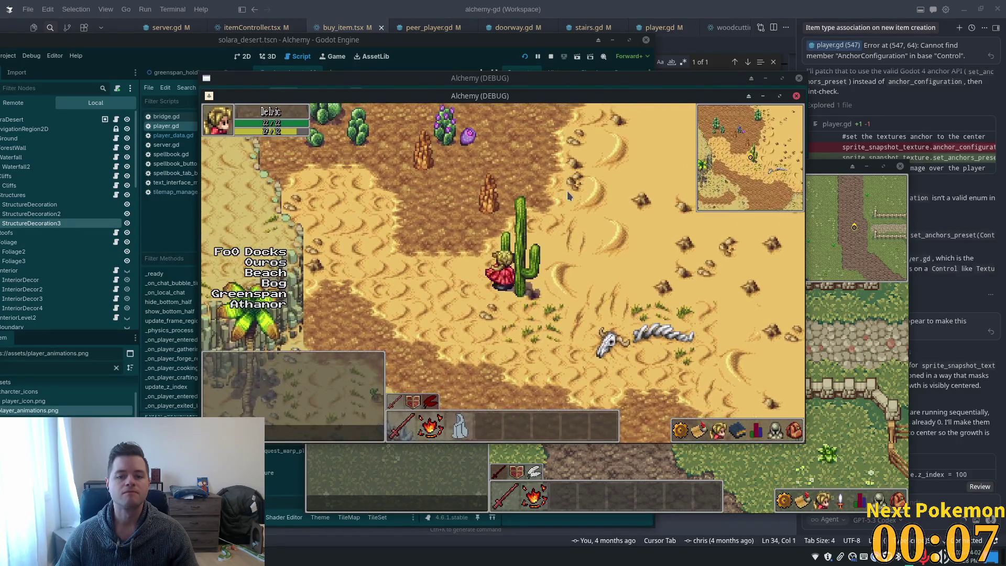
key("w")
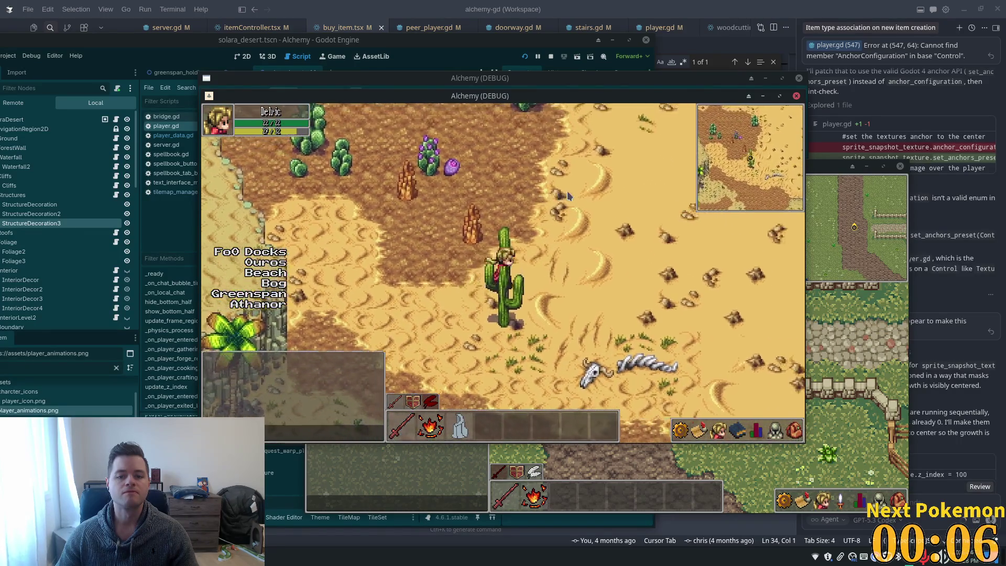
key("d")
key("w")
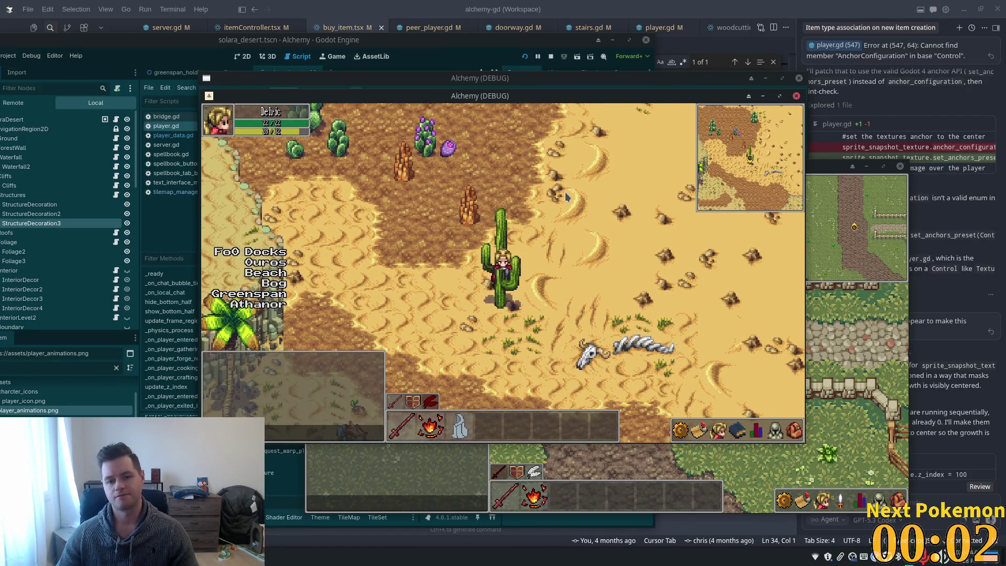
key("w")
key("s")
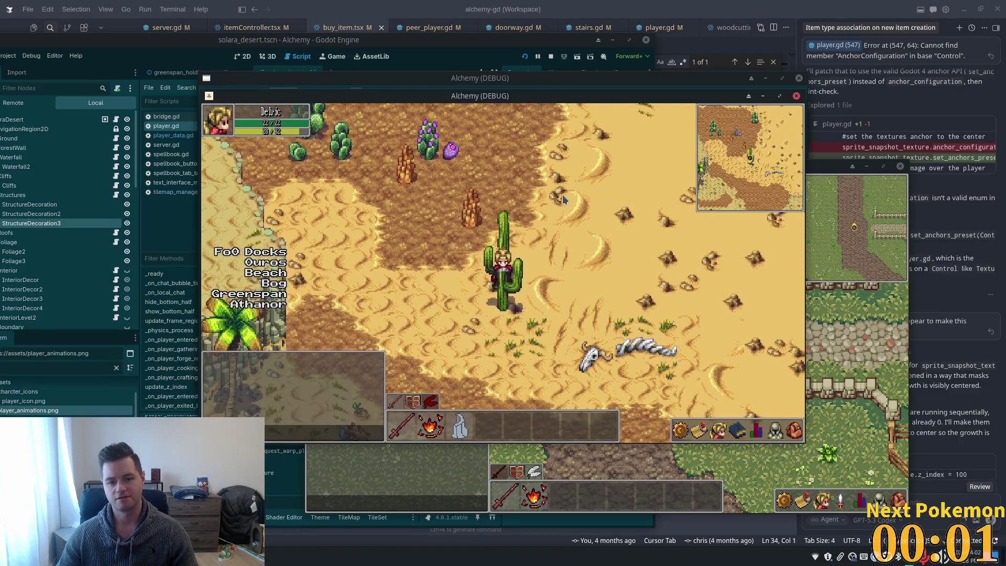
key("s")
key("a")
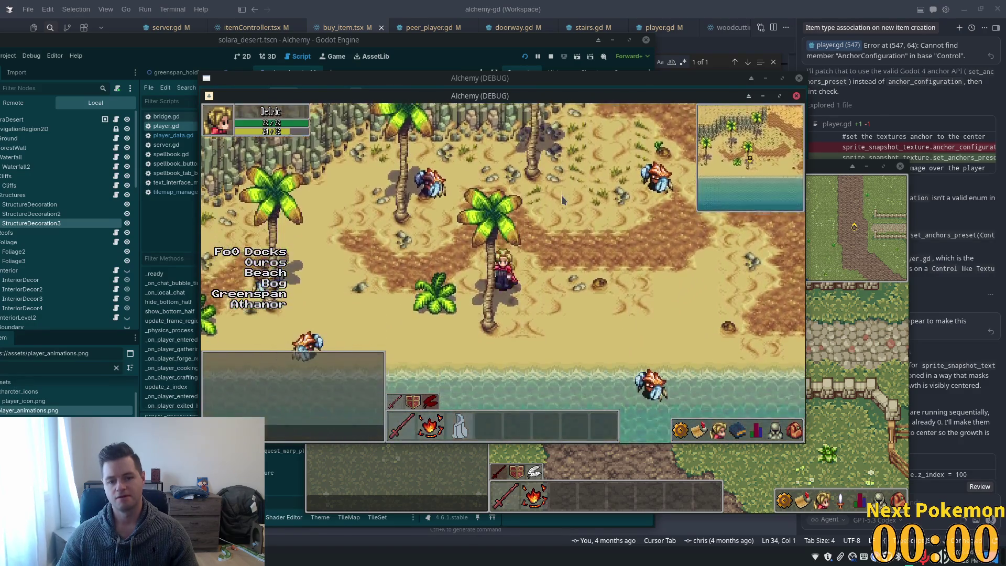
key("w")
key("d")
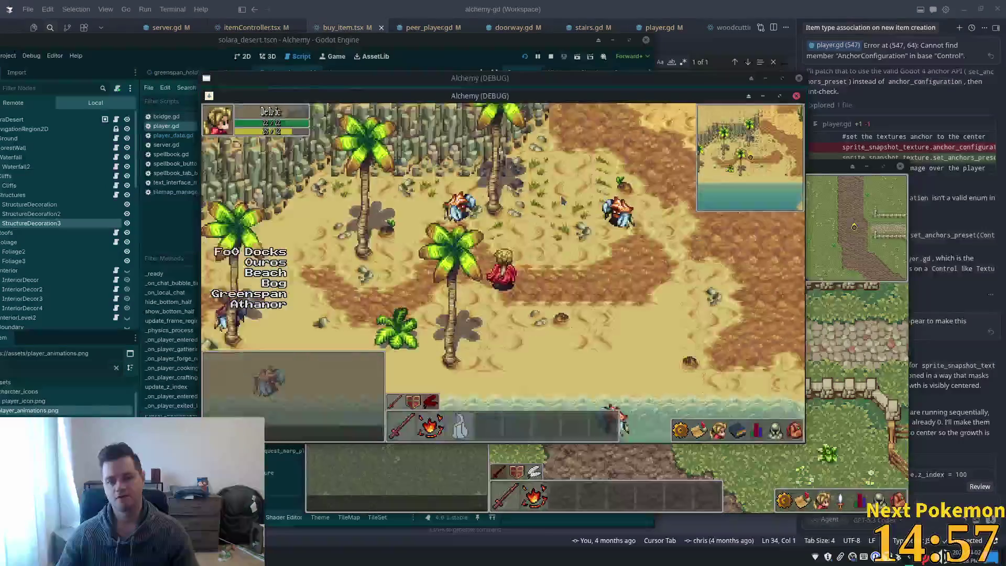
key("d")
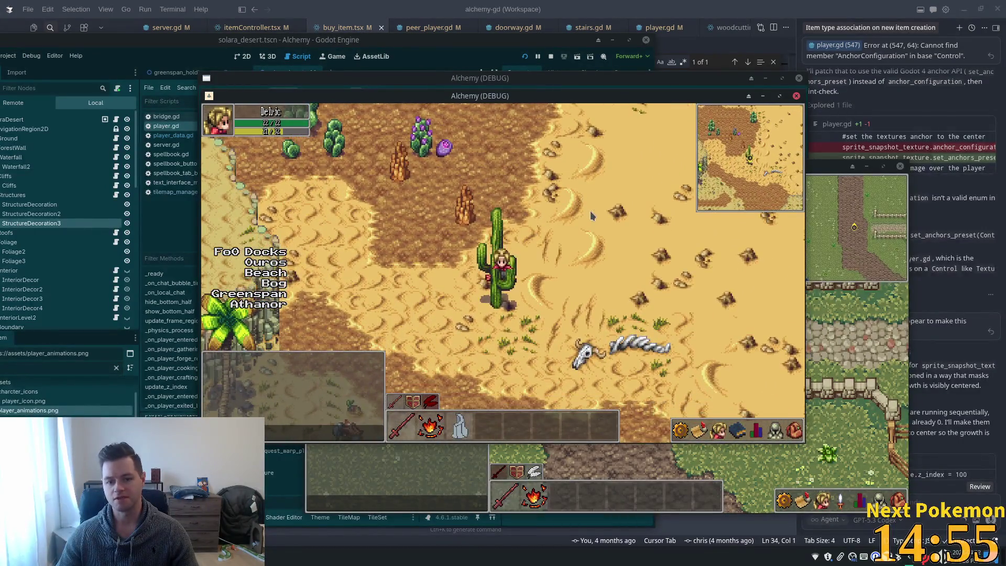
key("a")
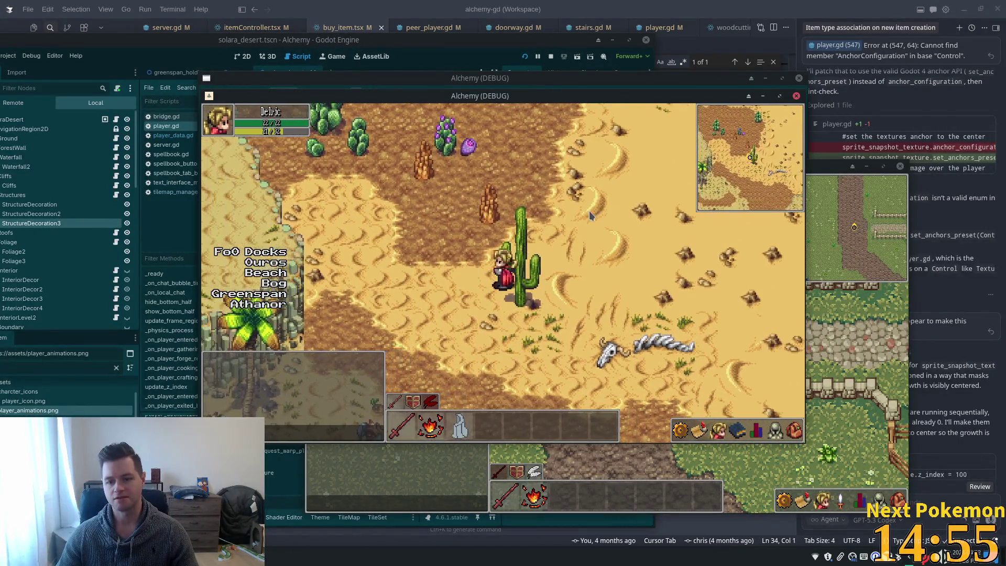
key("w")
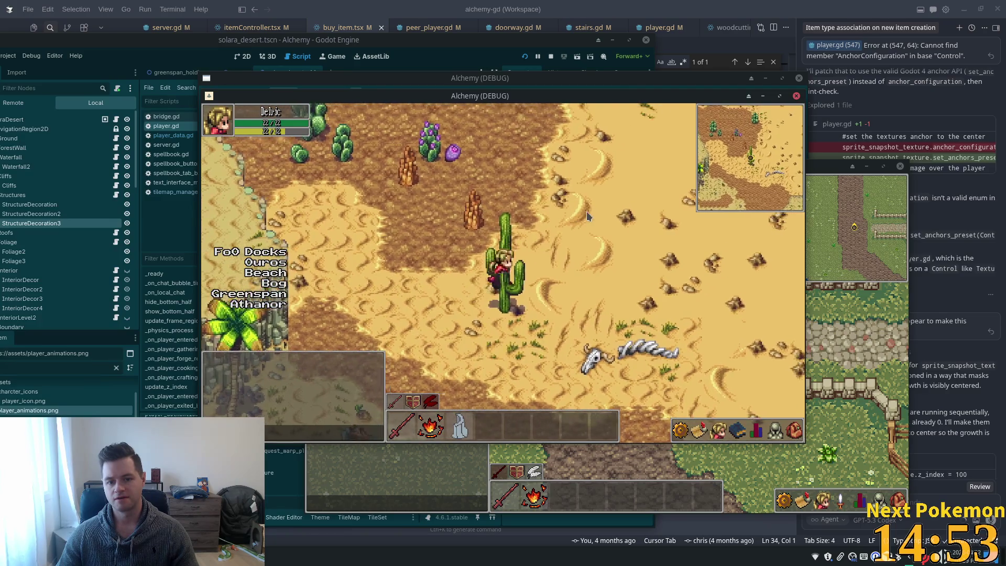
key("s")
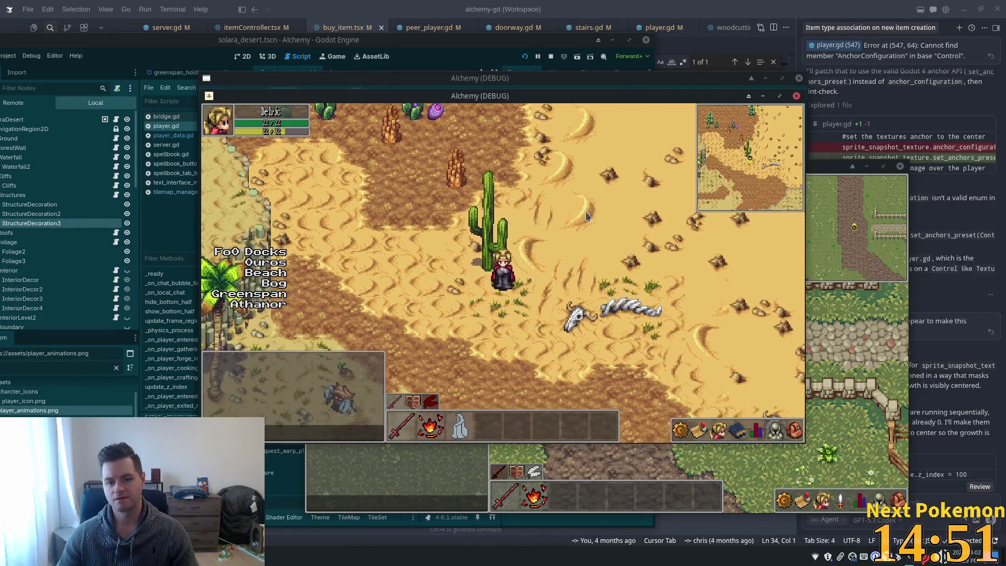
key("w")
key("a")
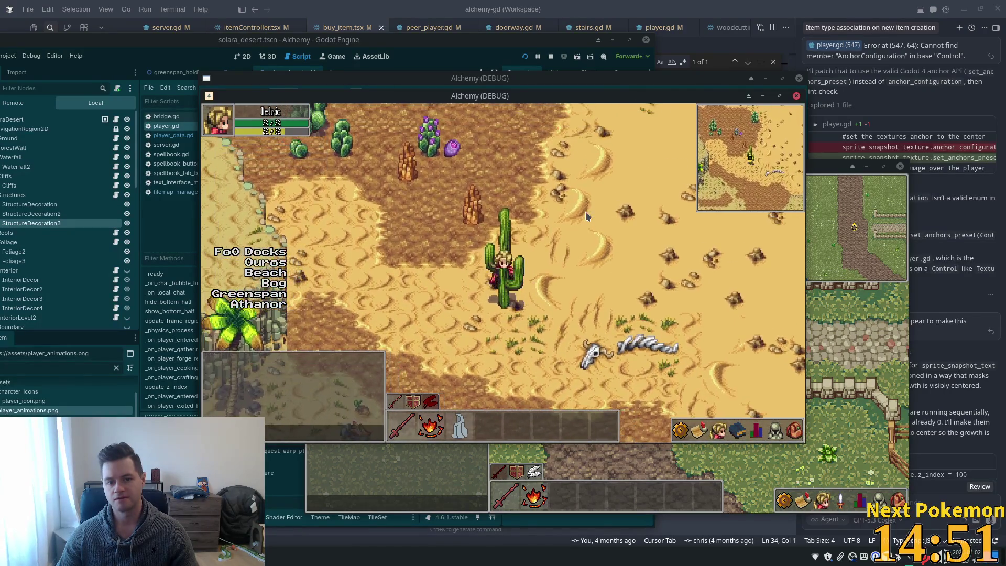
key("w")
key("s")
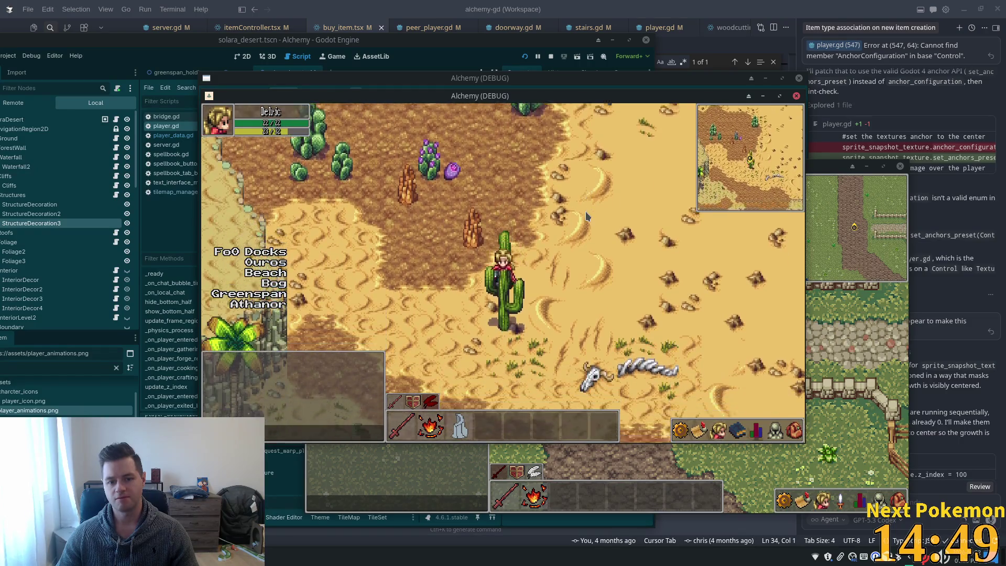
Step: Walk through the palm beach, cacti cluster and oasis palms, then return to the editor's z-index script
key("a")
key("s")
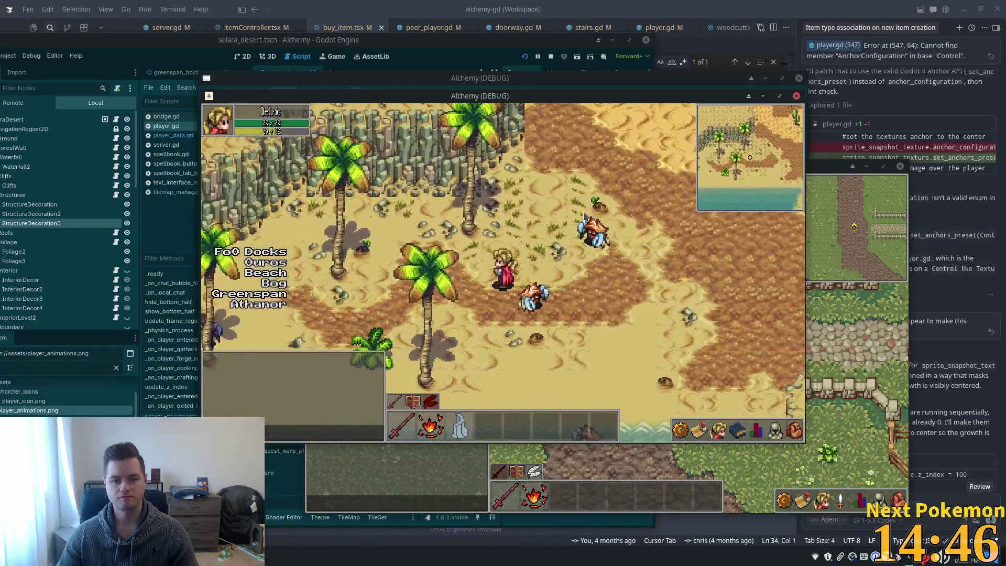
key("w")
key("a")
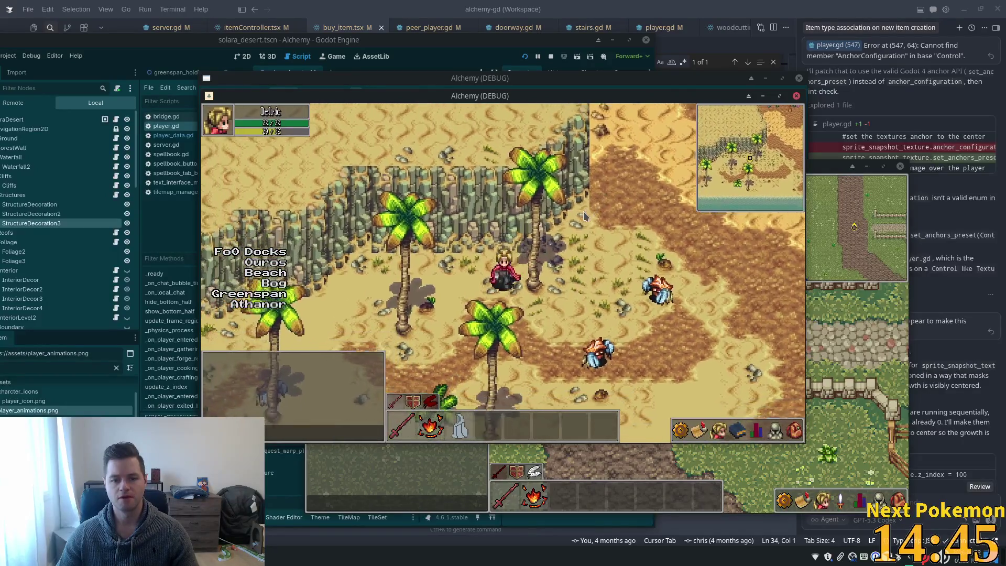
key("s")
key("w")
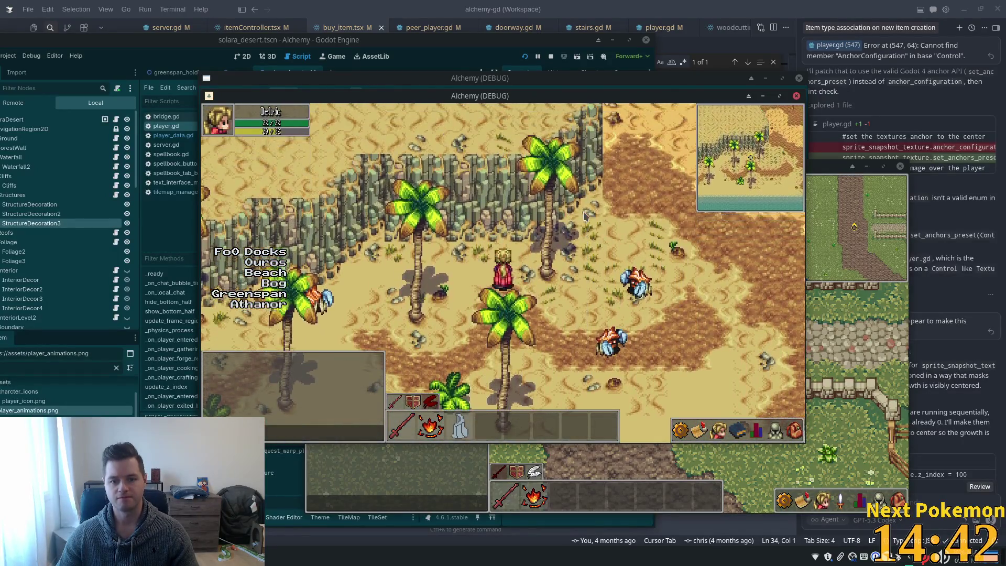
key("s")
key("d")
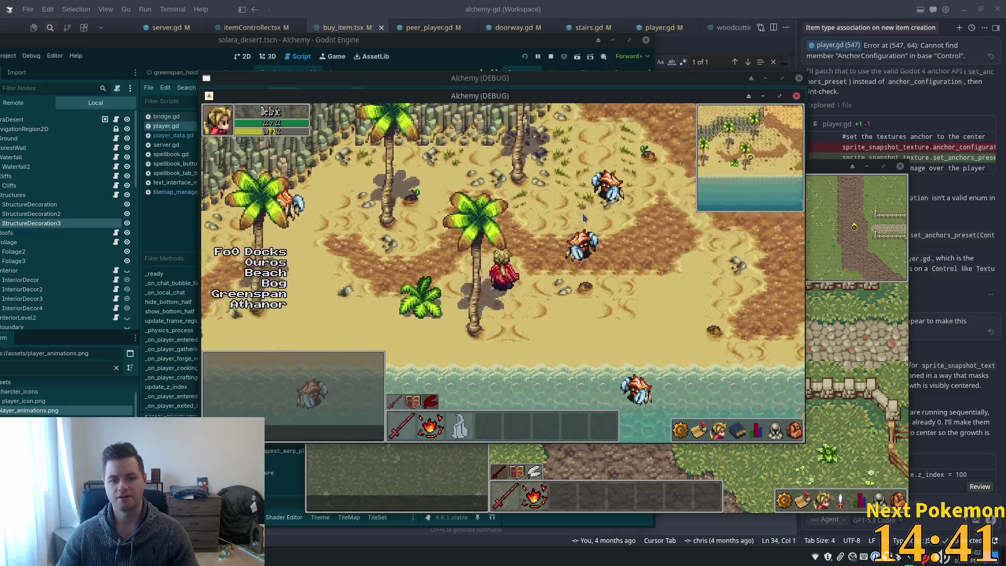
key("w")
key("d")
key("w")
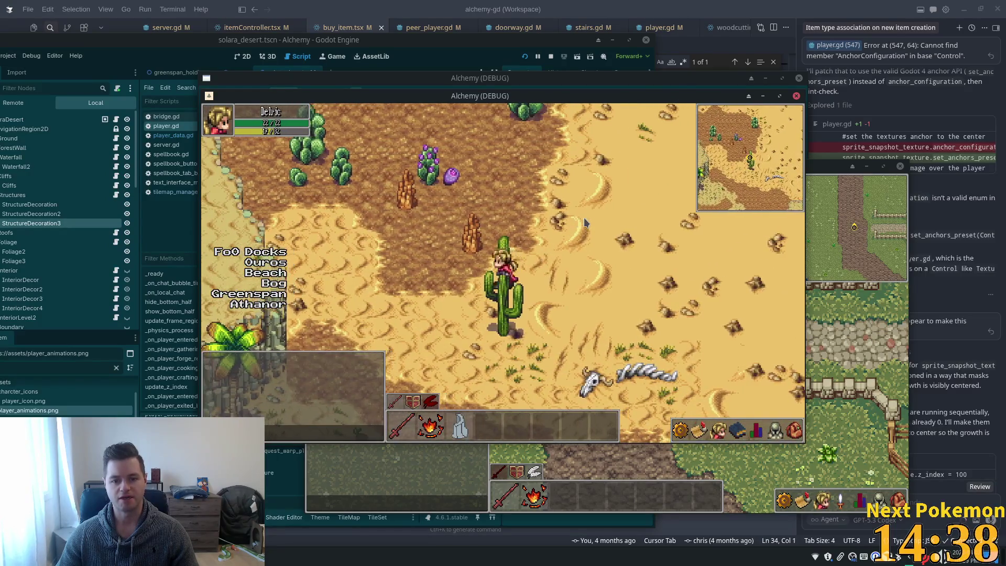
key("w")
key("a")
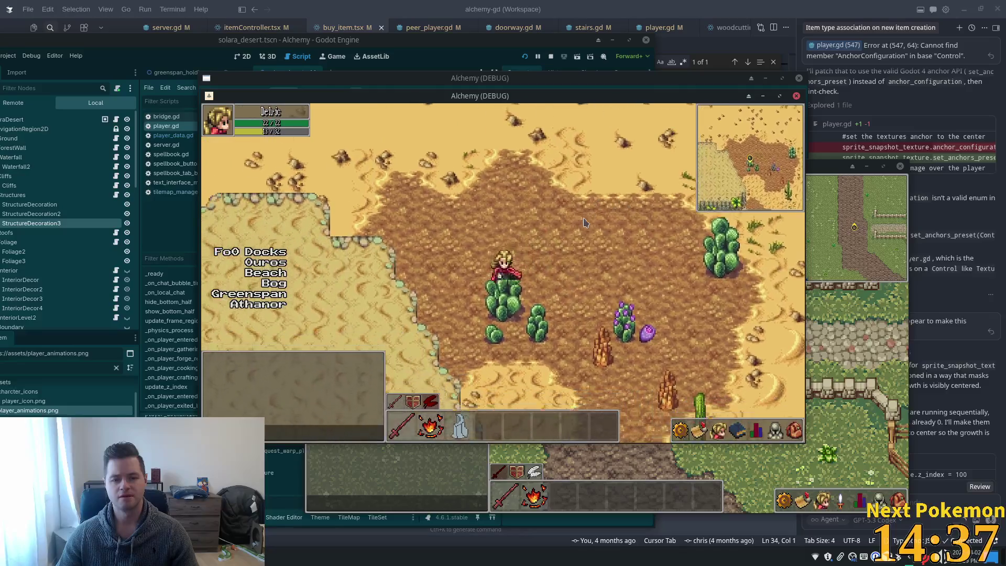
key("d")
key("w")
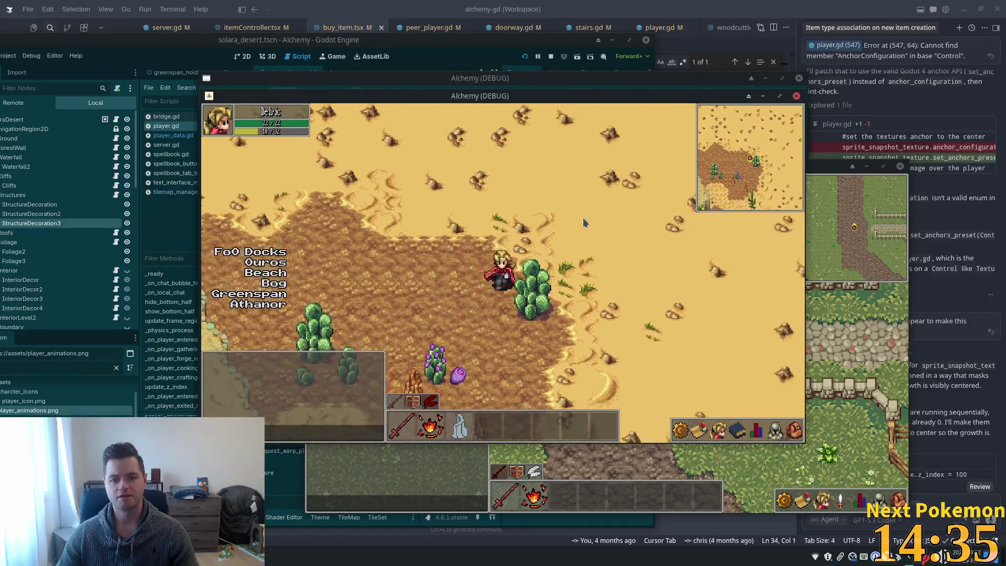
key("a")
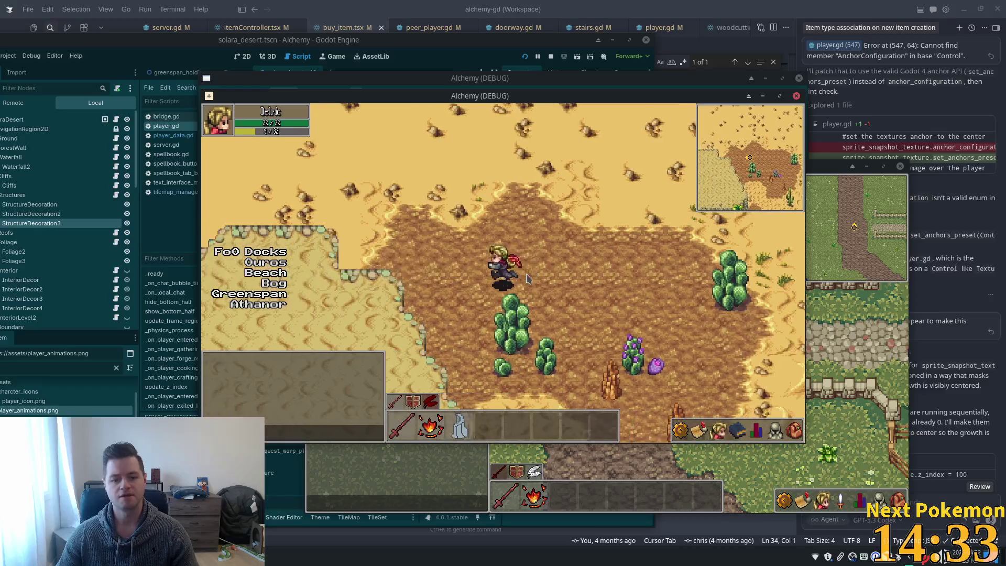
key("w")
key("w")
key("a")
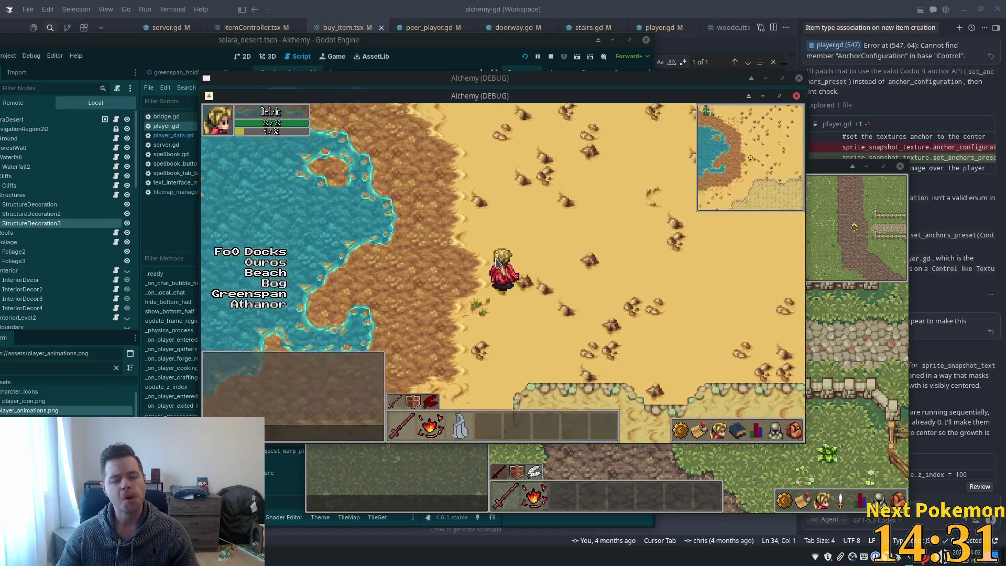
key("w")
key("a")
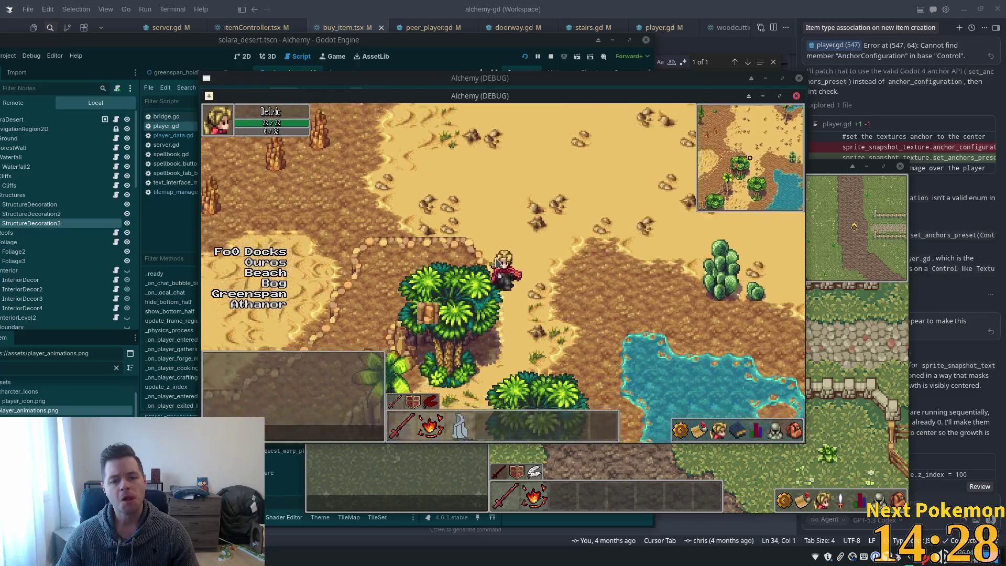
key("s")
key("d")
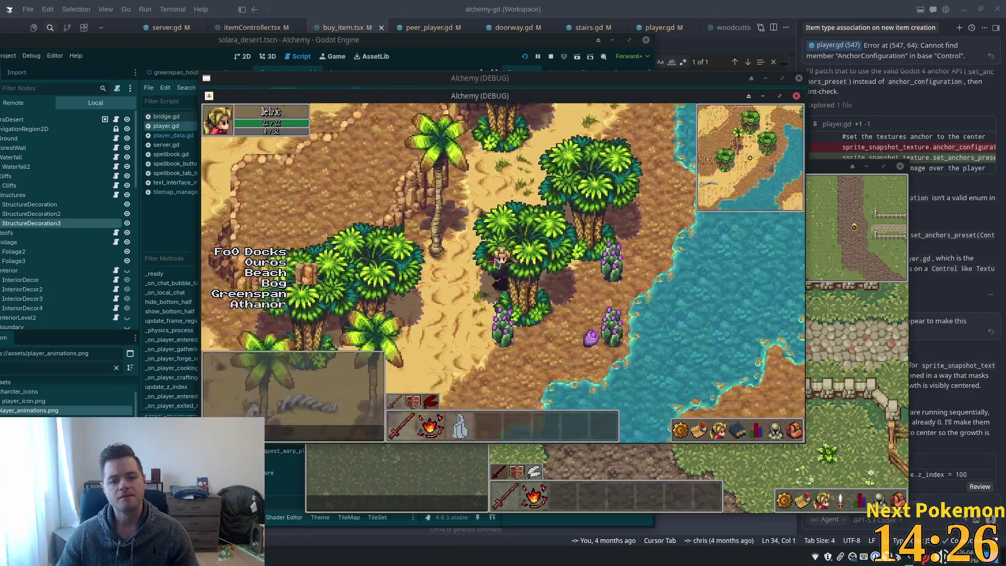
key("s")
key("a")
key("d")
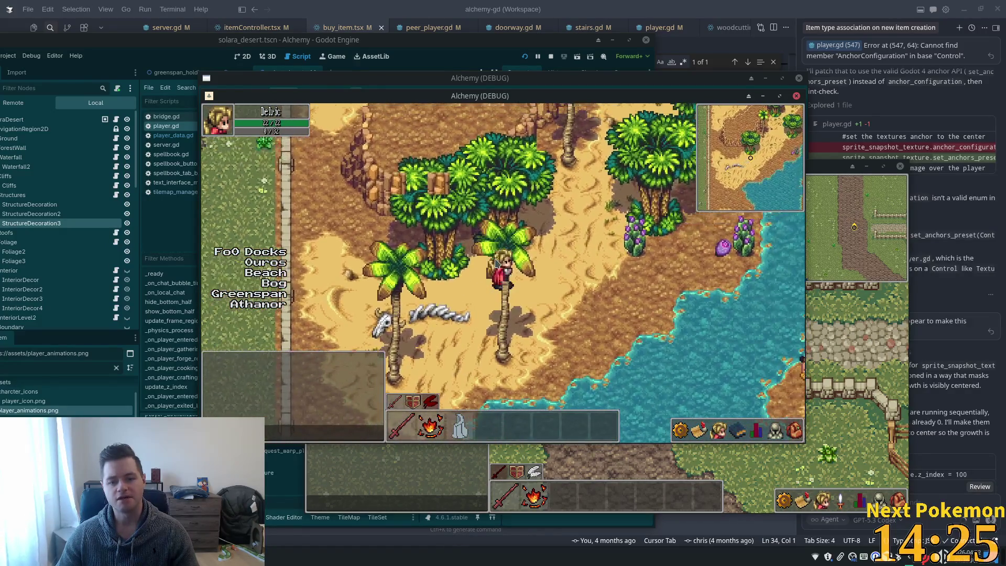
key("s")
key("a")
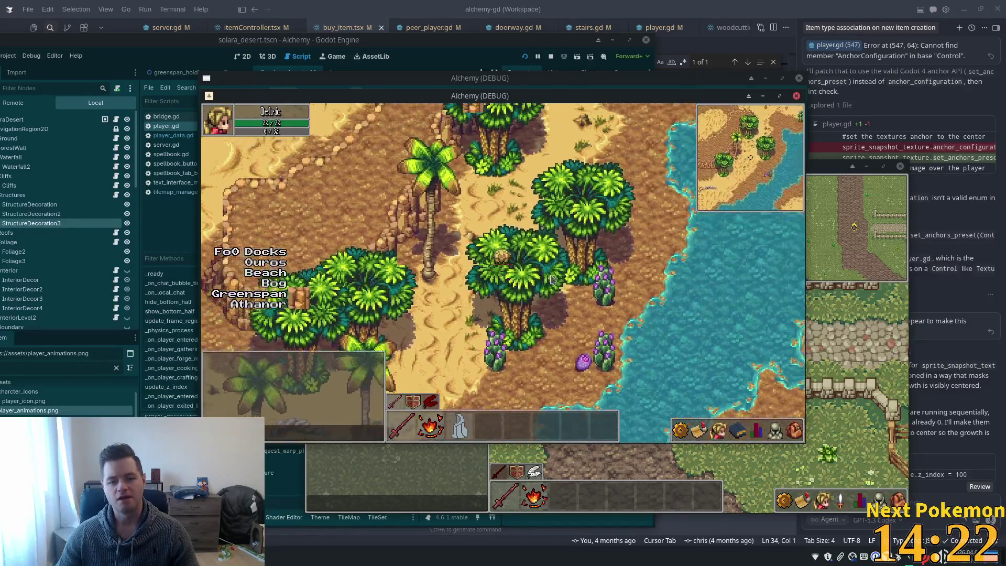
key("d")
key("s")
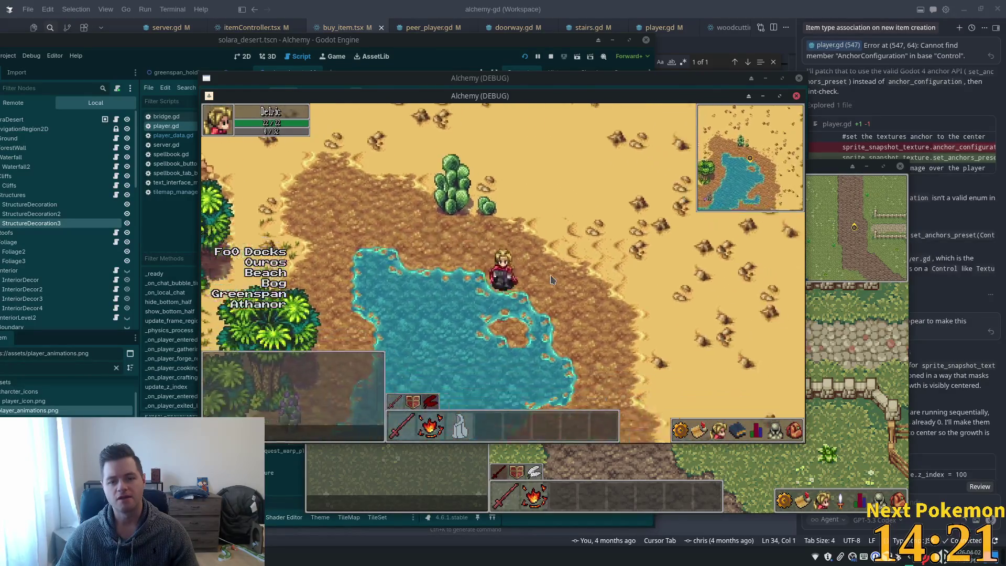
key("d")
key("s")
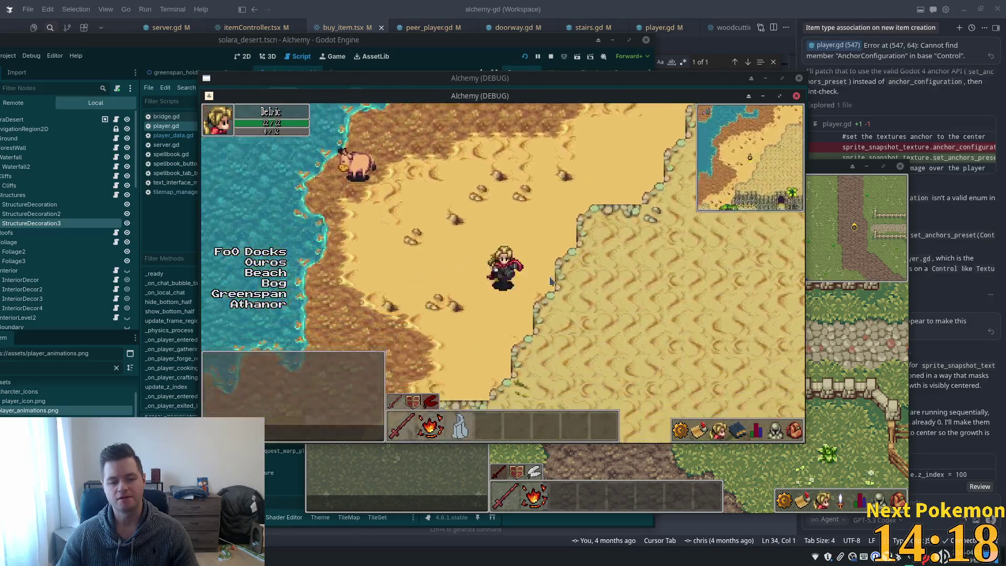
key("s")
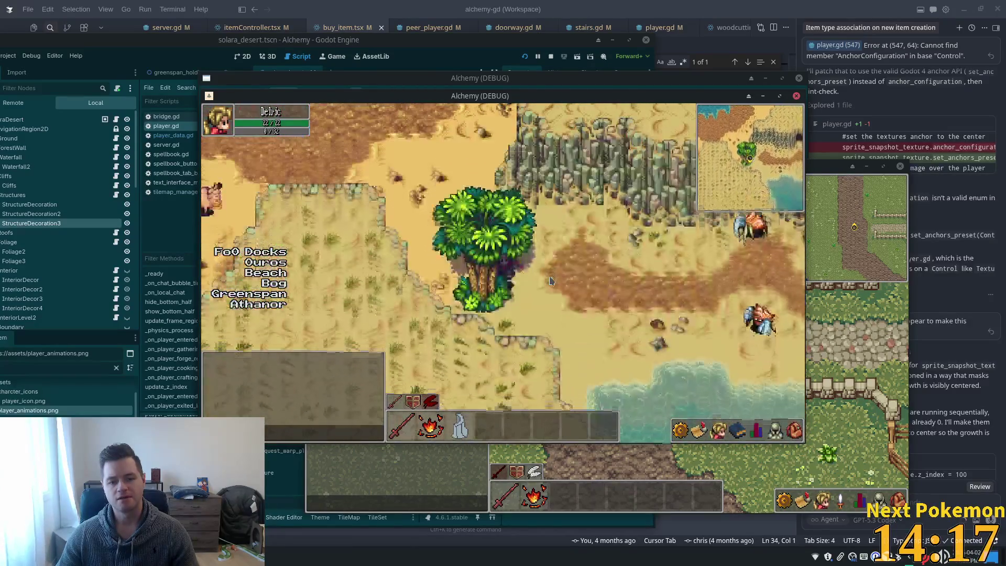
key("d")
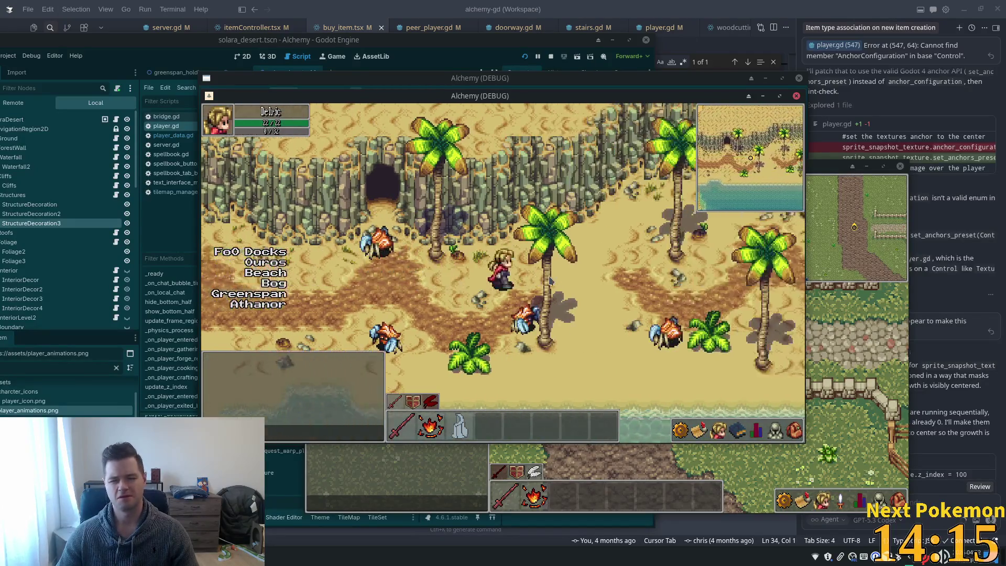
key("s")
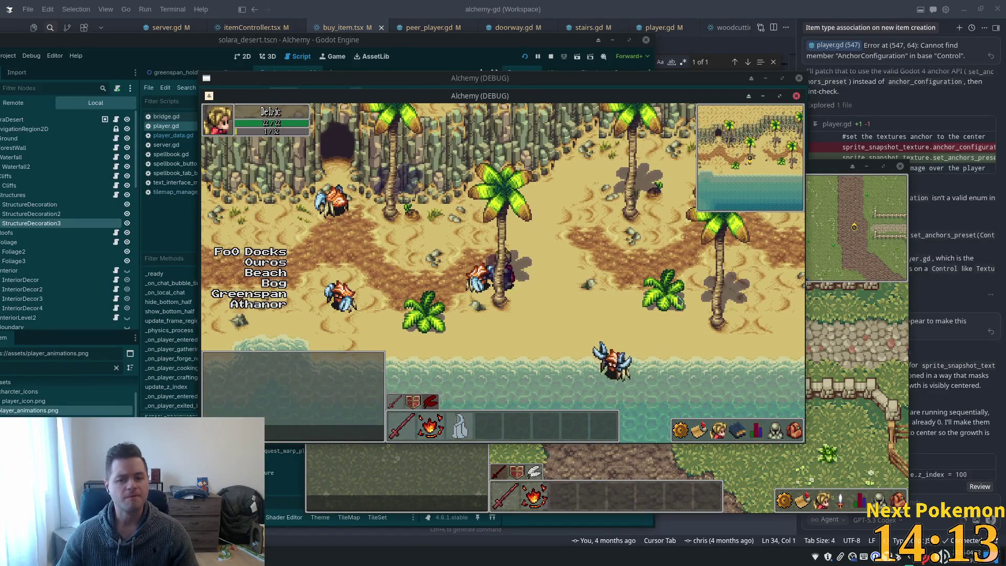
key("alt+Tab")
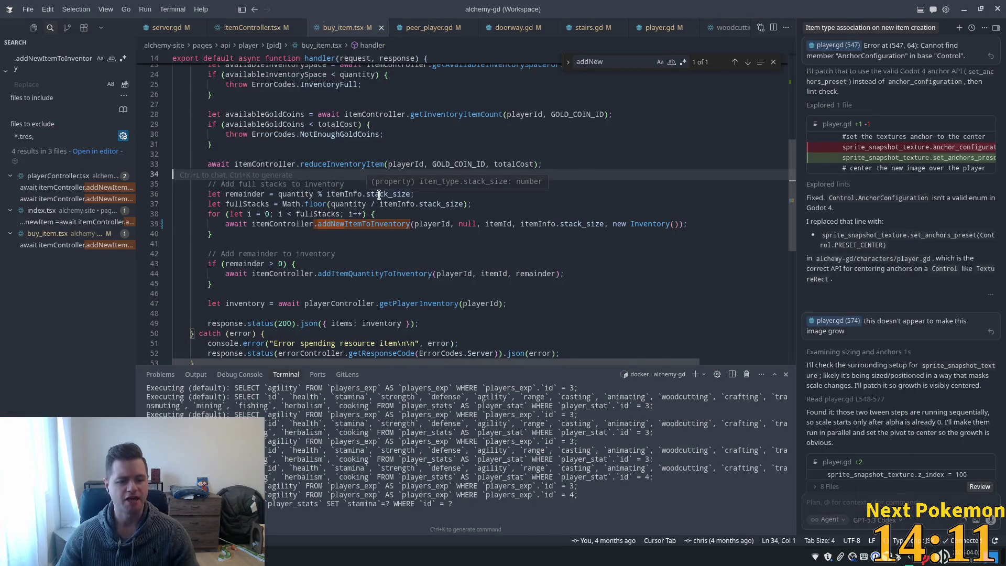
key("alt+Tab")
key("alt+Tab")
key("alt+Tab")
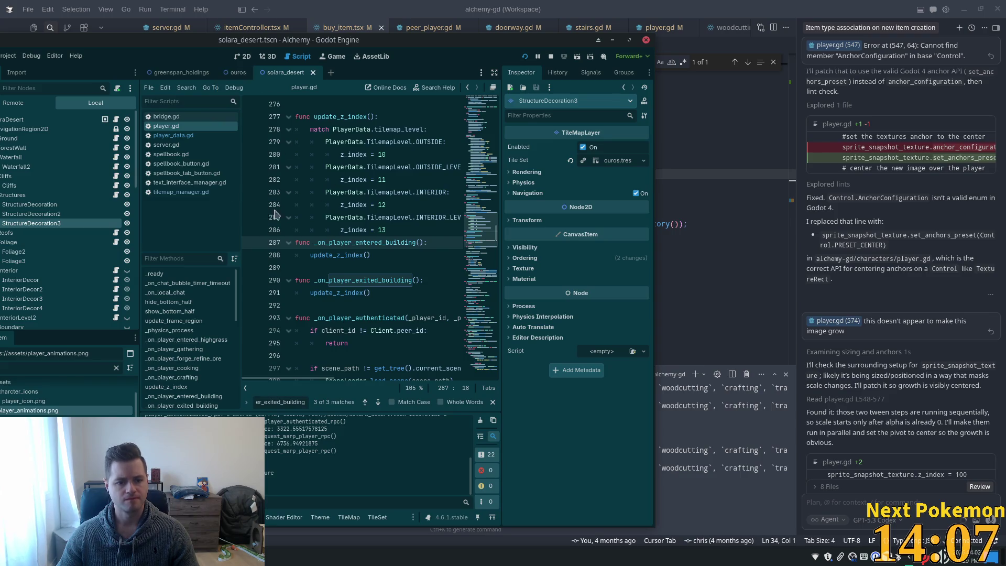
Step: Give the Foliage layer a Y Sort Origin of -20, save the desert scene and run the game
left_click(43, 232)
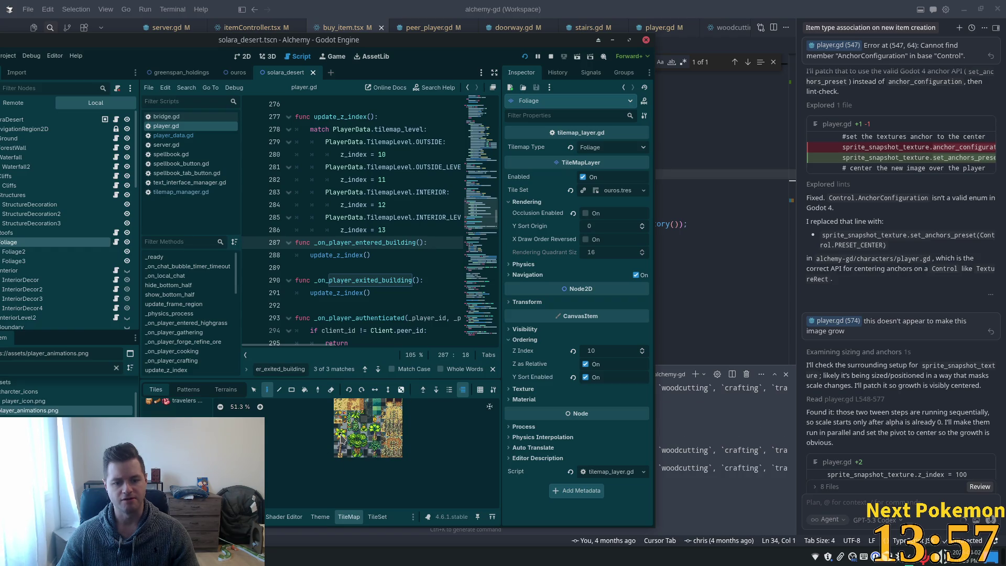
left_click(376, 516)
scroll(377, 491, "up", 2)
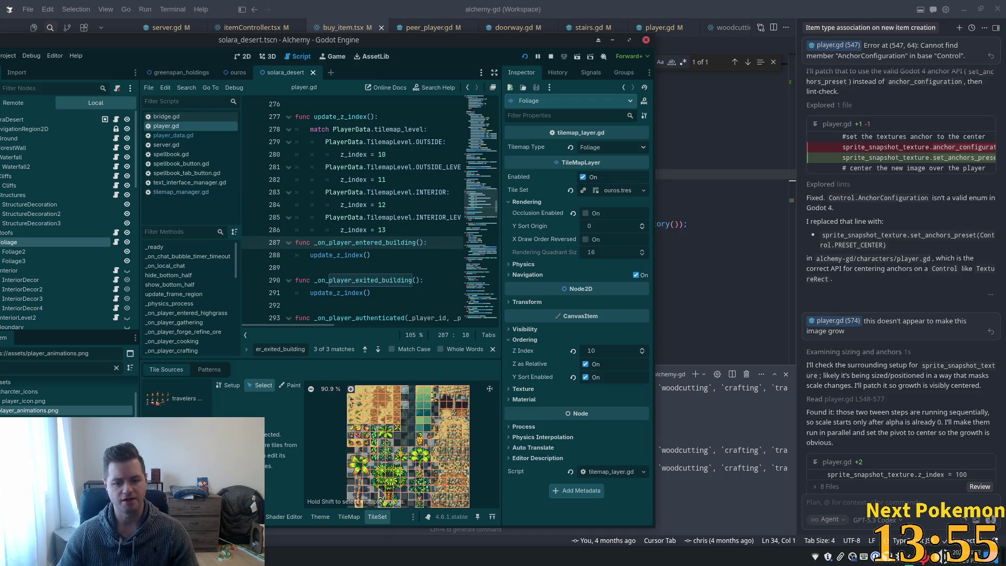
left_click(366, 475)
scroll(298, 448, "down", 3)
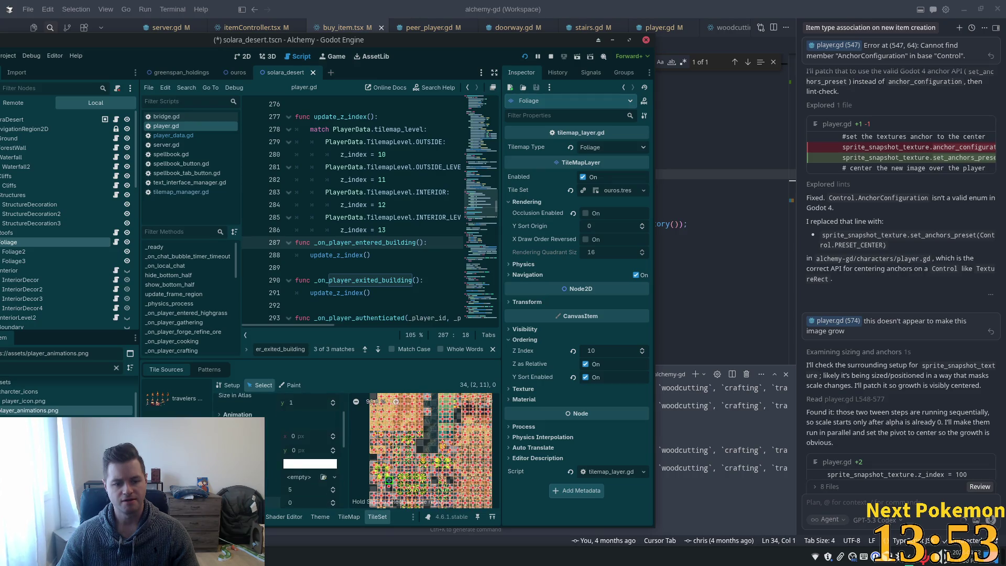
scroll(361, 444, "down", 1)
scroll(366, 443, "down", 1)
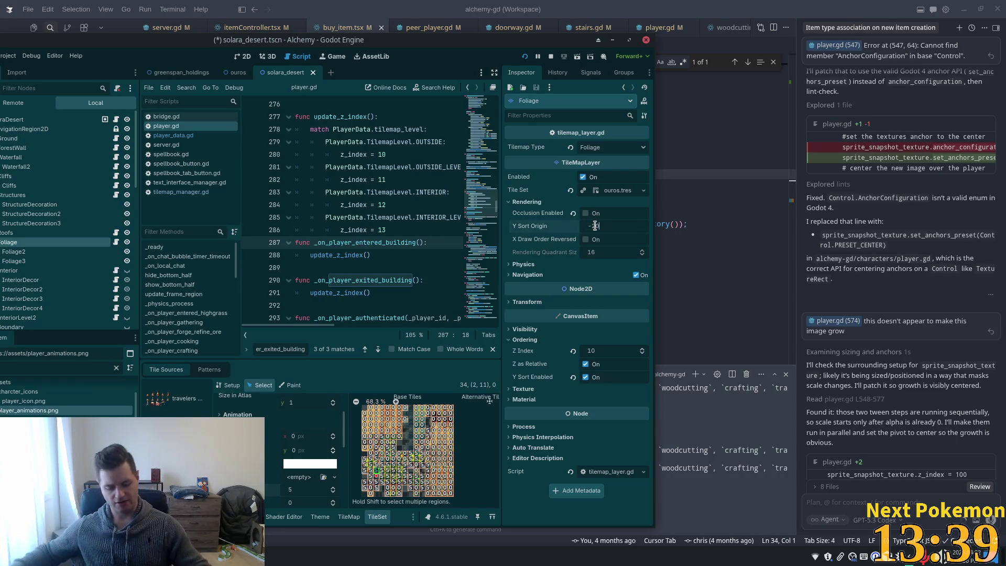
key("ctrl+s")
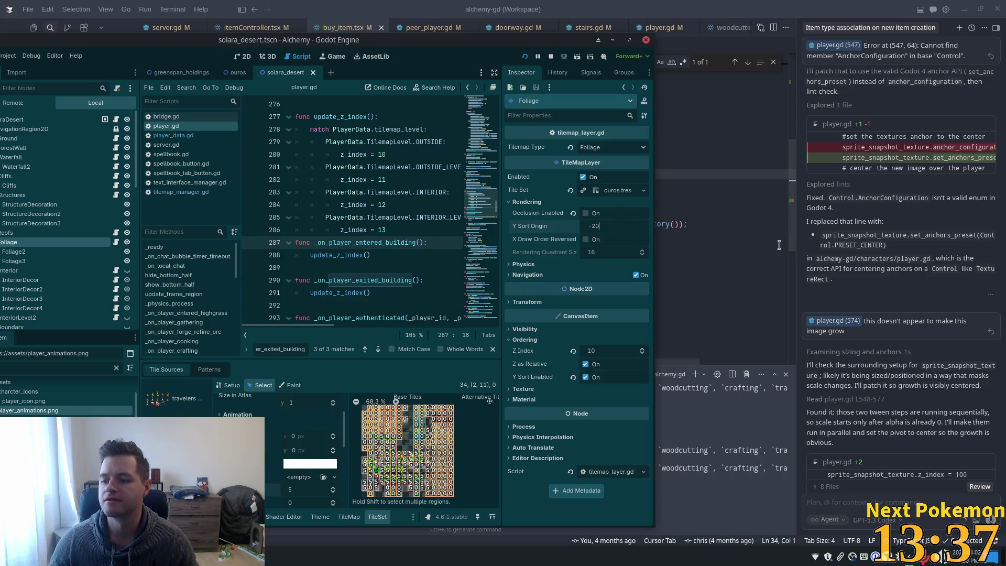
left_click(524, 62)
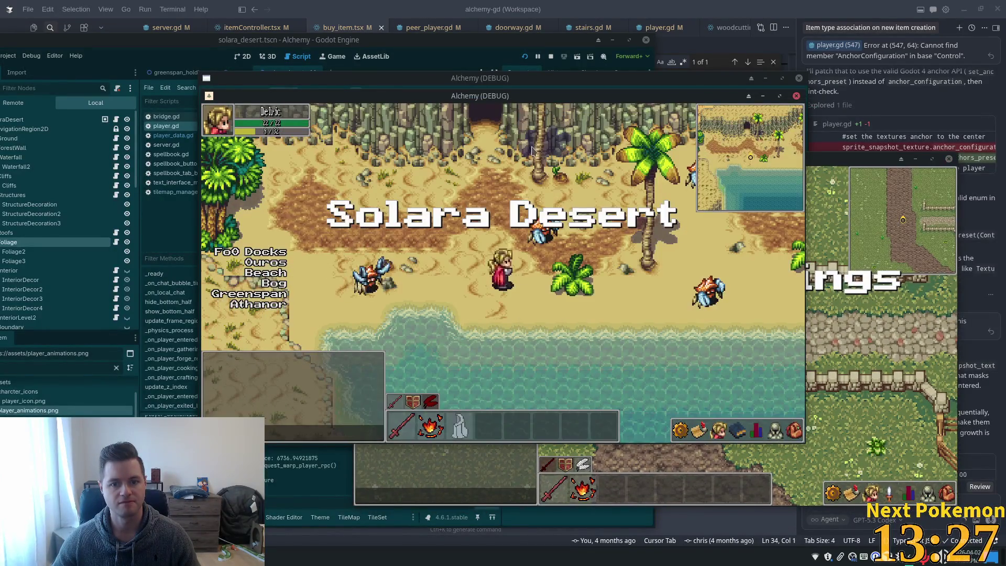
Step: Walk inland from the shore to the tall cactus and move the game window aside to show the second client
key("w")
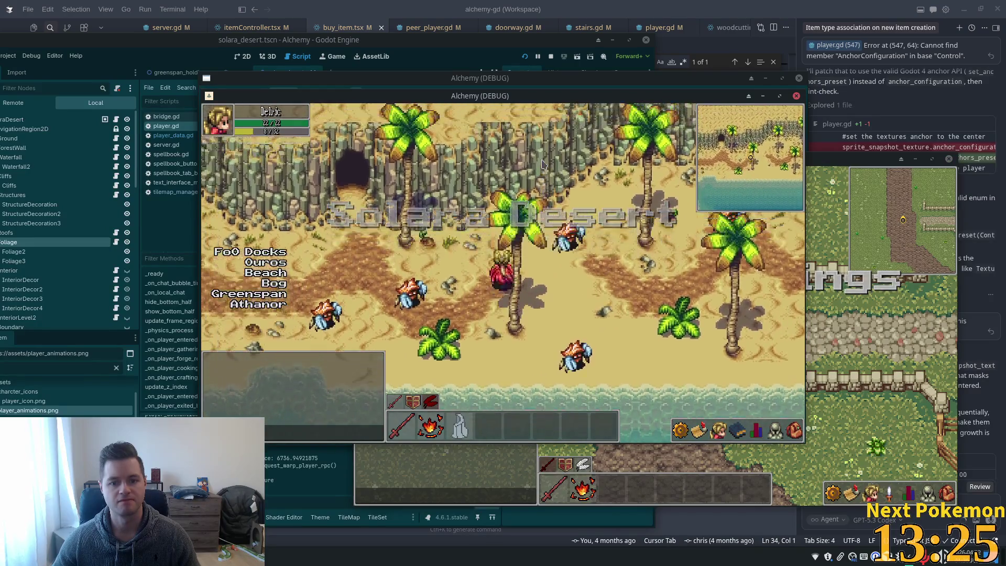
key("d")
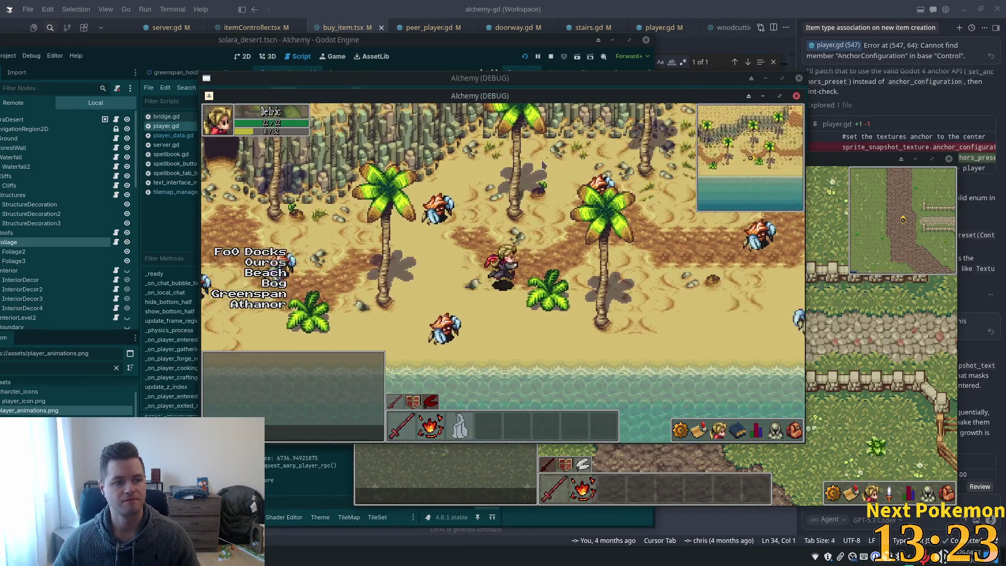
key("d")
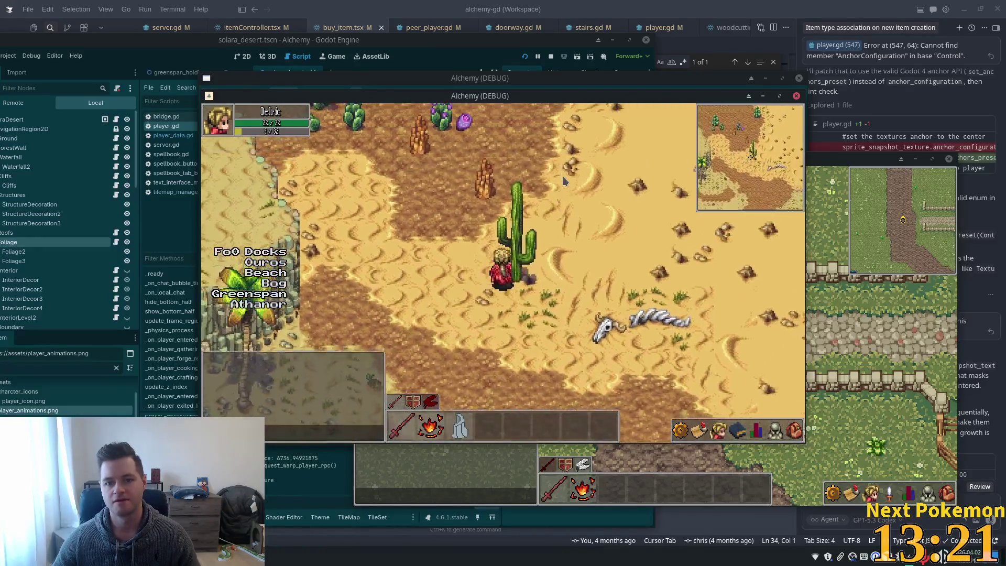
key("w")
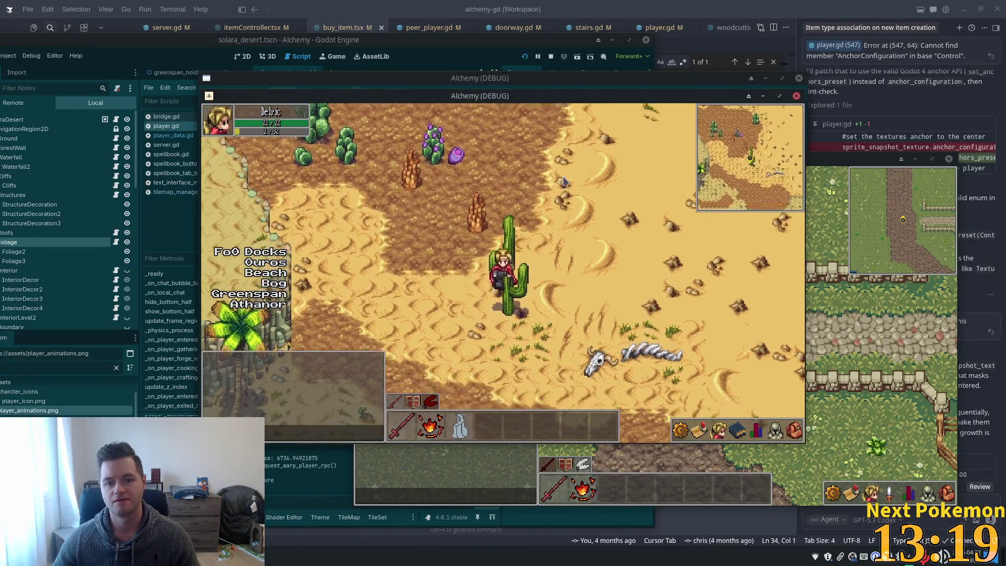
mouse_move(532, 100)
left_mouse_down()
mouse_move(902, 180)
mouse_move(907, 172)
left_mouse_up()
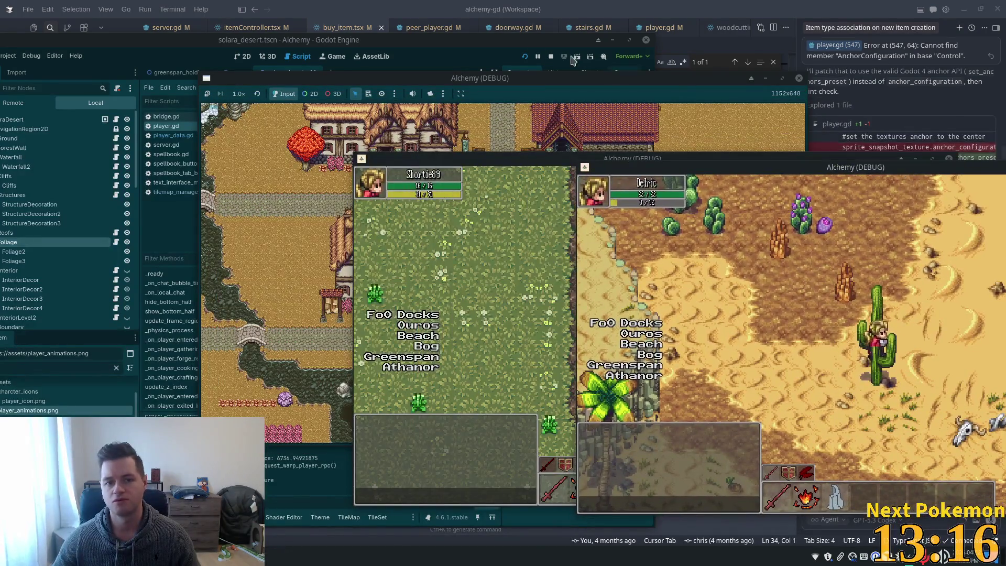
Step: Step the Foliage layer's Y Sort Origin up through -19 and 0 to about 24, then save and run
left_click(400, 44)
left_click(617, 225)
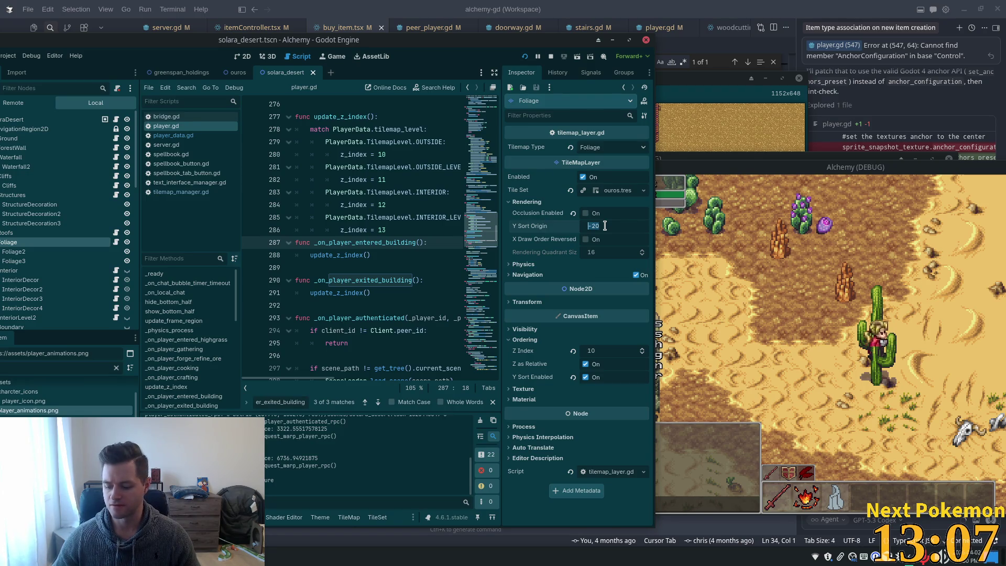
key("Up")
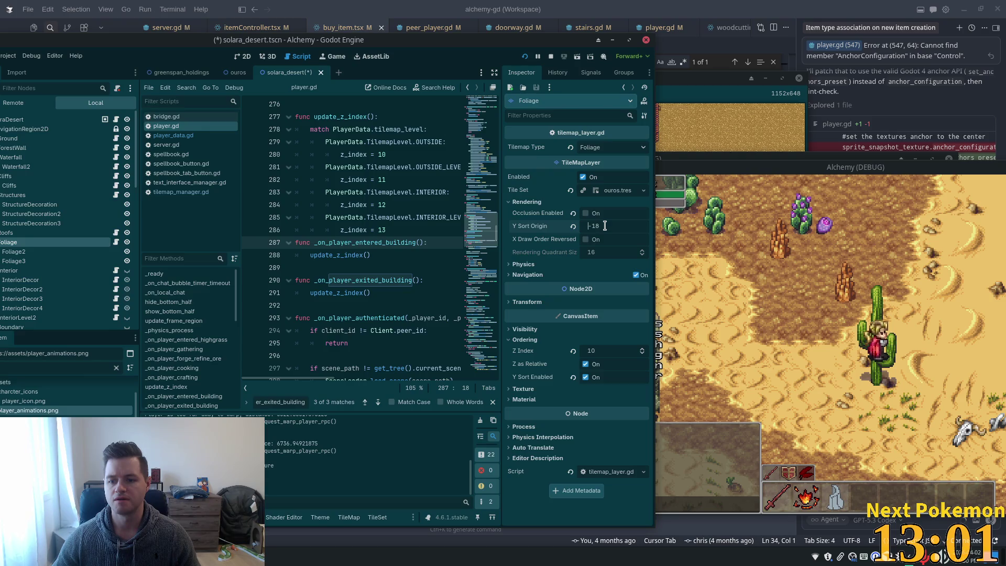
key("Up")
key("Up")
key("Up")
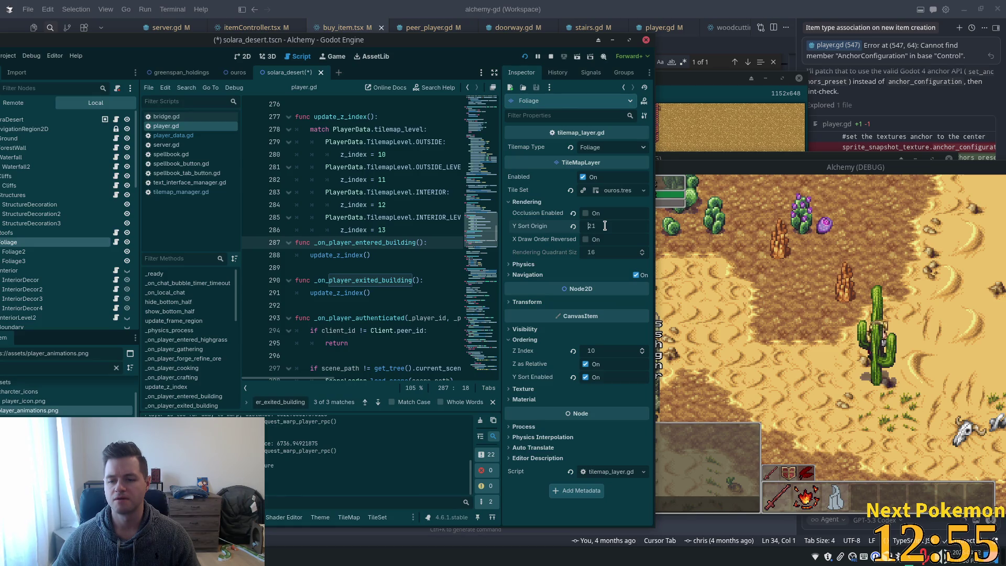
key("Down")
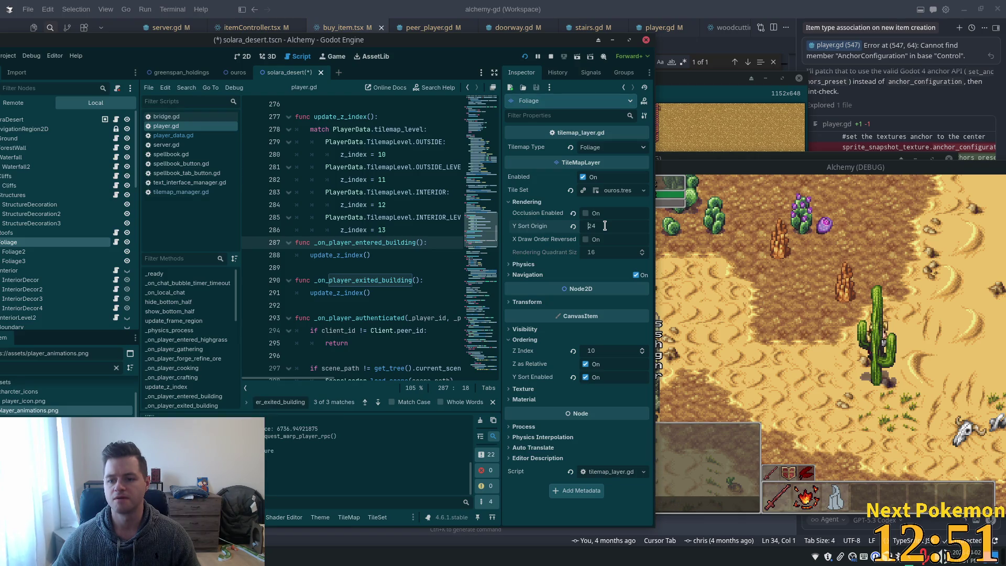
key("F5")
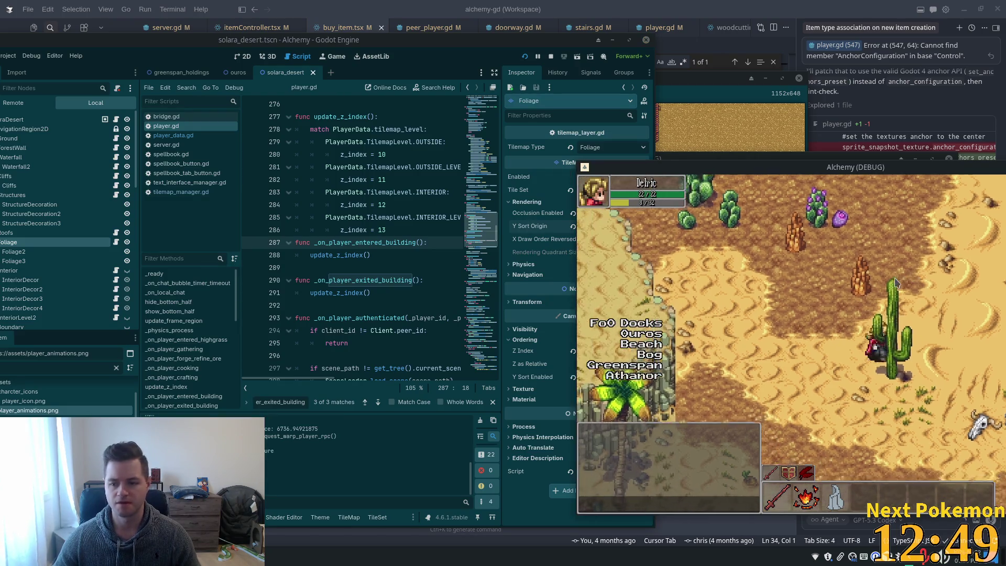
Step: Walk the character north and south past the cactus until it stands partly hidden behind it
key("Up")
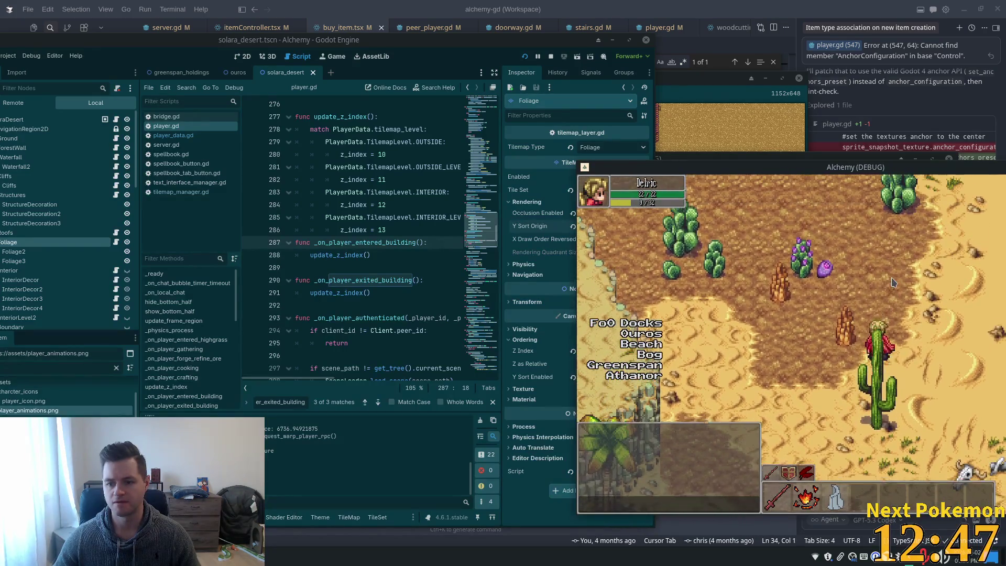
key("Down")
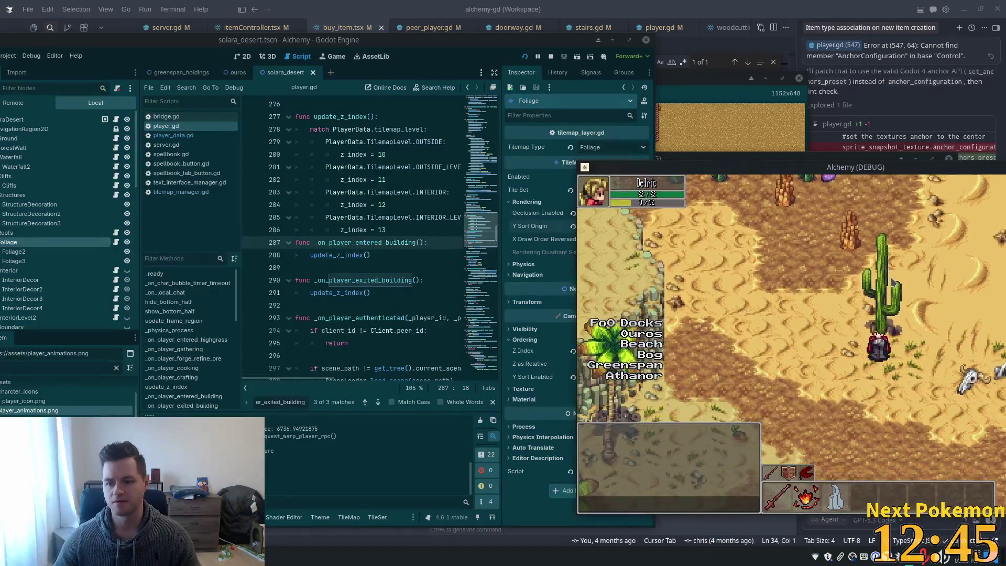
key("Down")
key("Down")
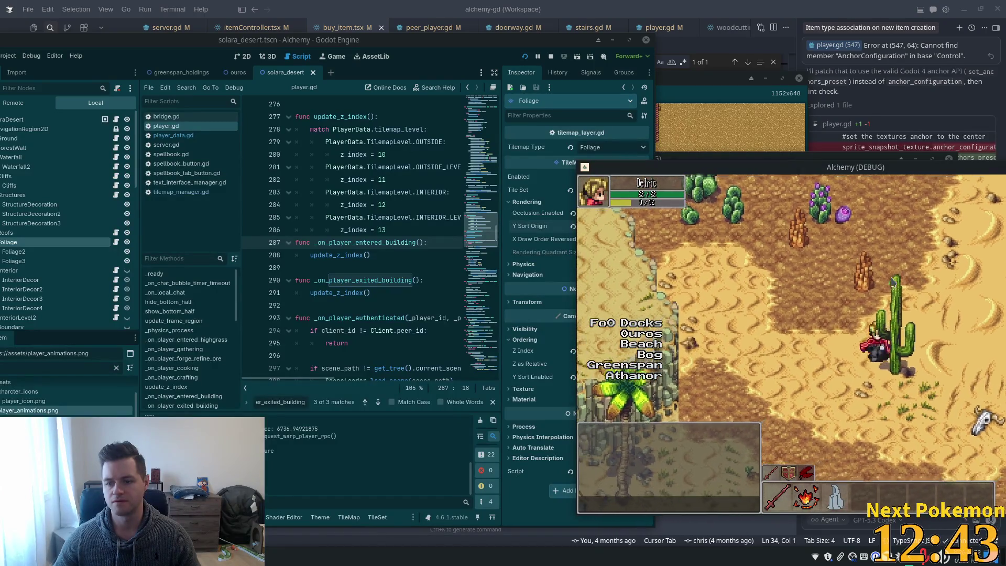
key("Up")
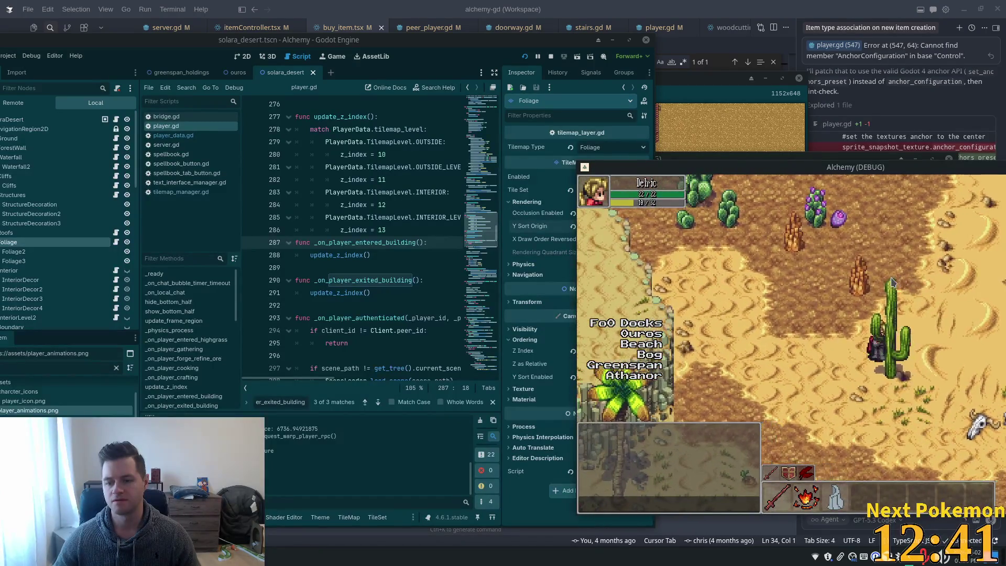
key("Down")
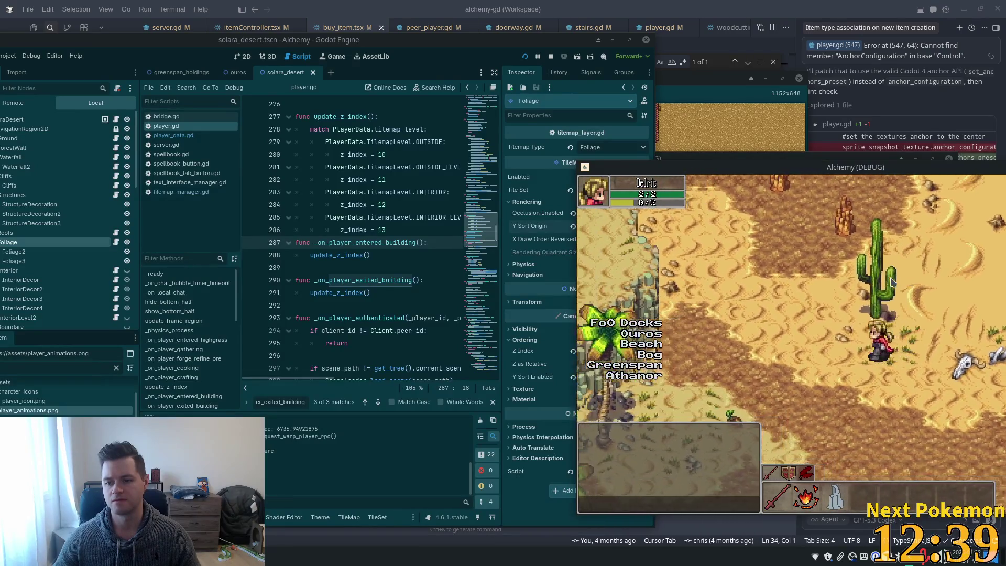
key("Up")
key("Right")
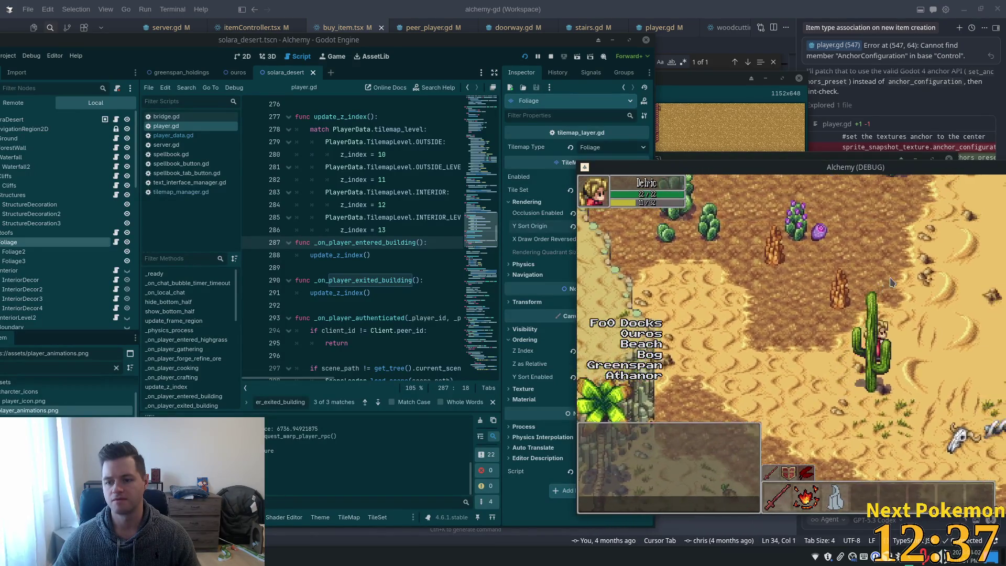
Step: Reset the Foliage layer's Y Sort Origin to 0, enable Occlusion, and return to the running game
left_click(533, 219)
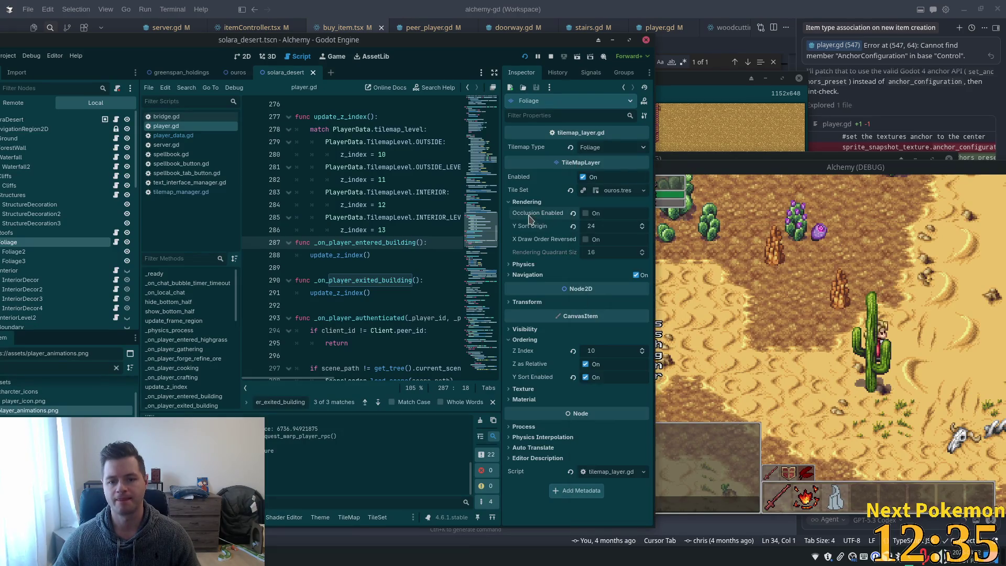
type("0")
key("Return")
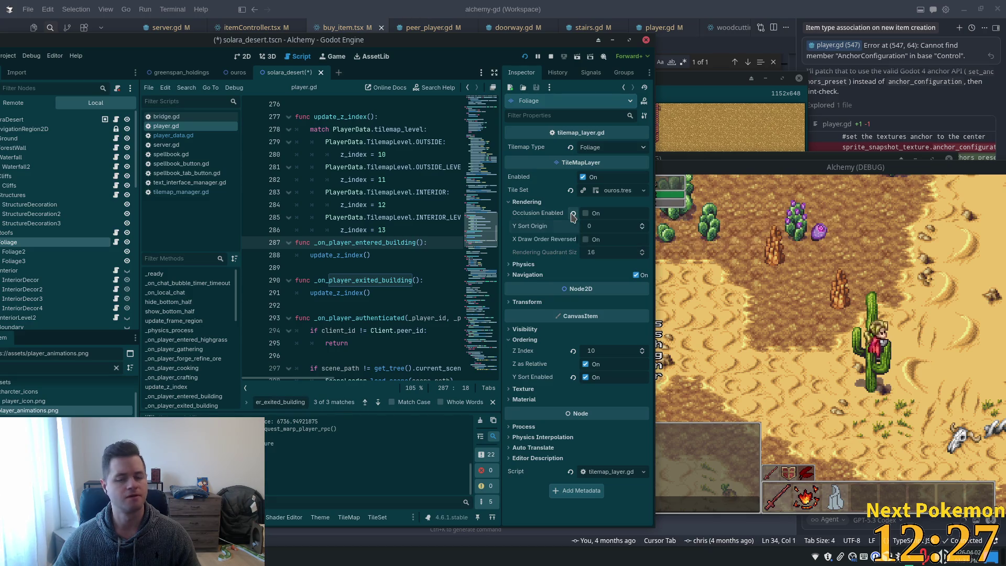
left_click(573, 214)
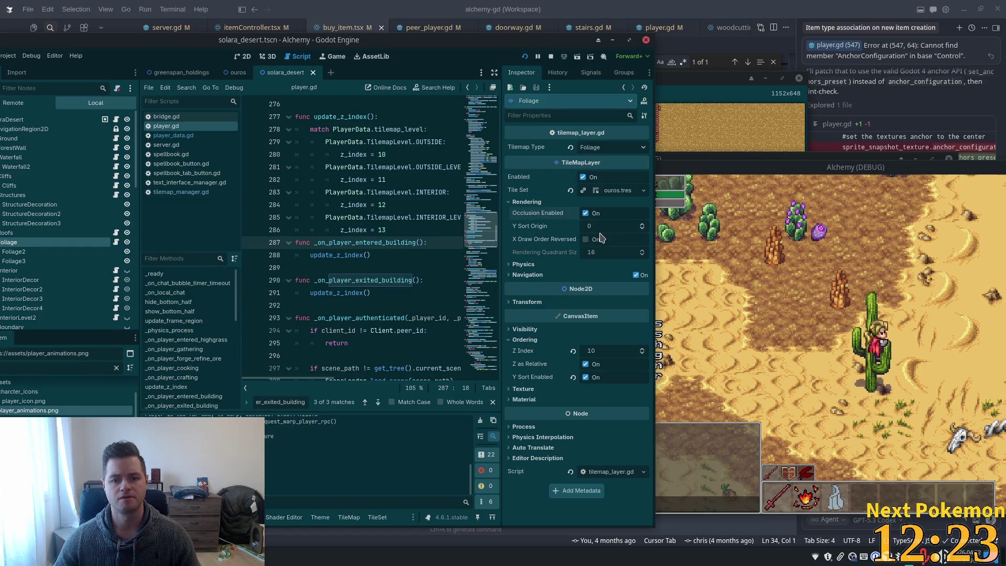
left_click(825, 322)
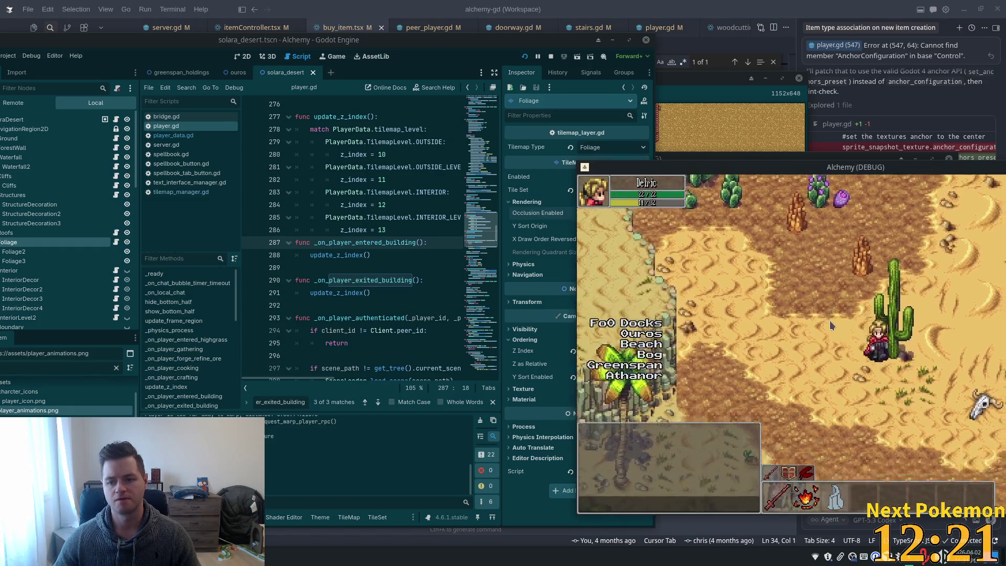
Step: Walk the character behind and in front of the cactus, then down to the palm beach and back
key("Up")
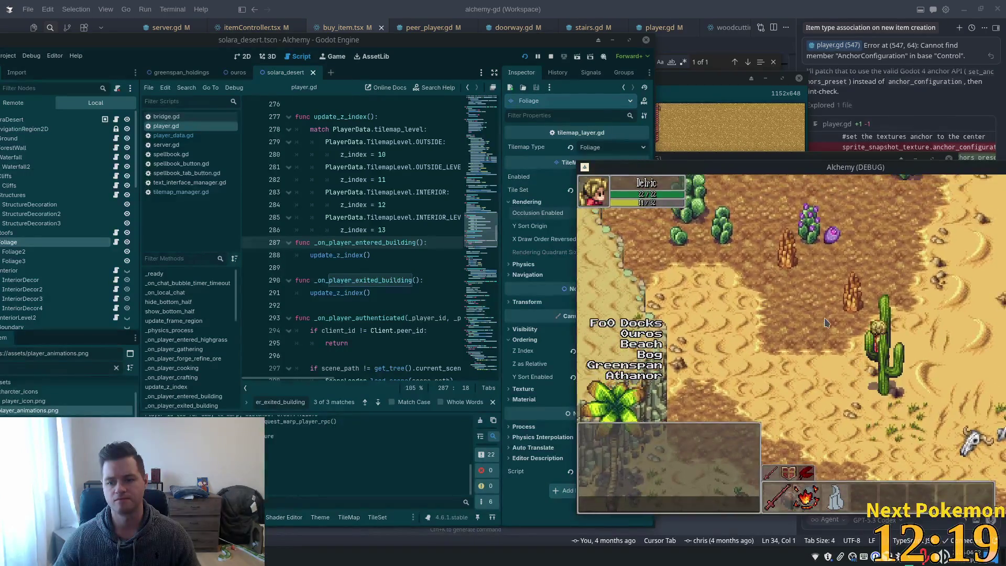
key("Down")
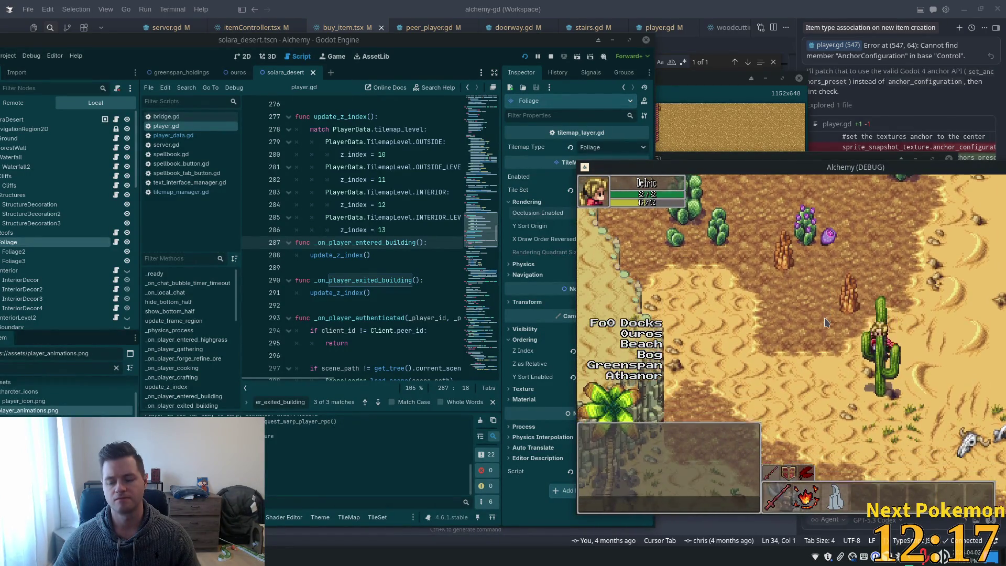
key("Down")
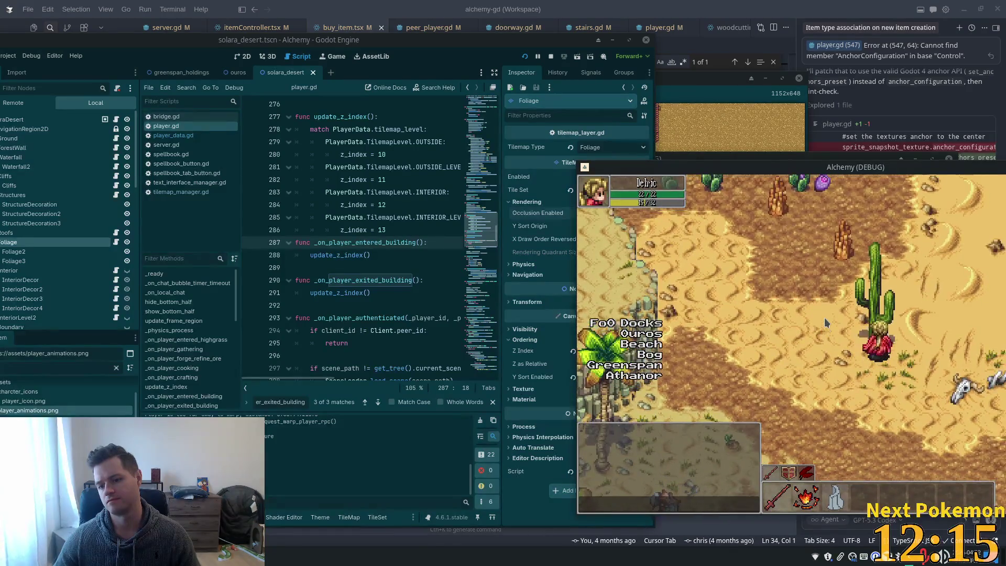
key("Up")
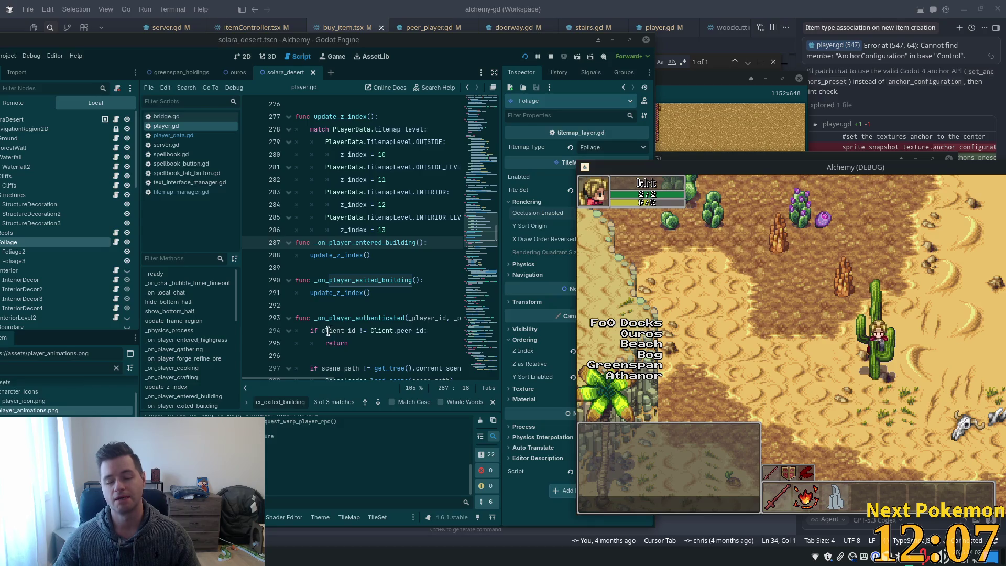
key("s")
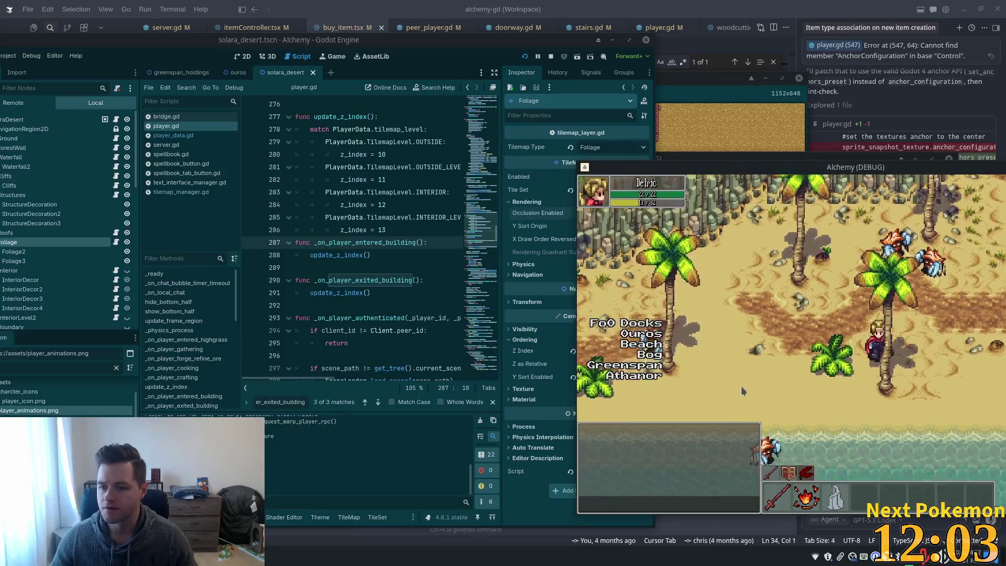
key("w")
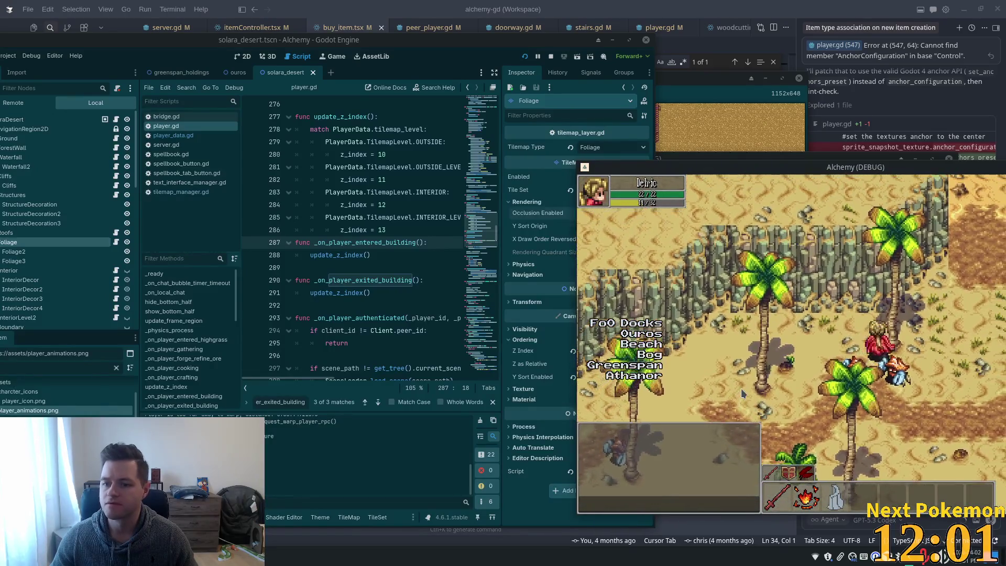
Step: Walk further north and east past the cacti, then south and west toward the cliff
key("w")
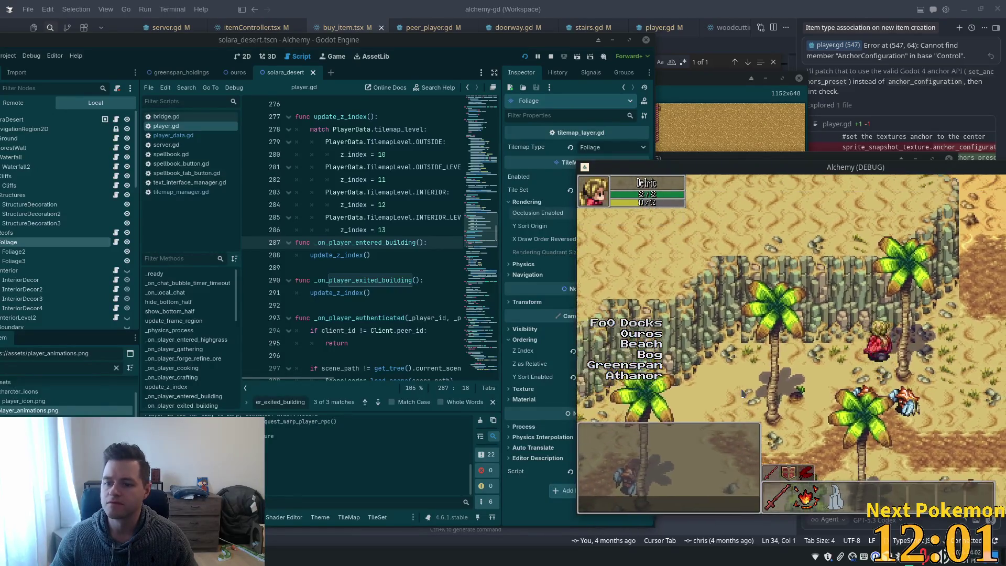
key("w")
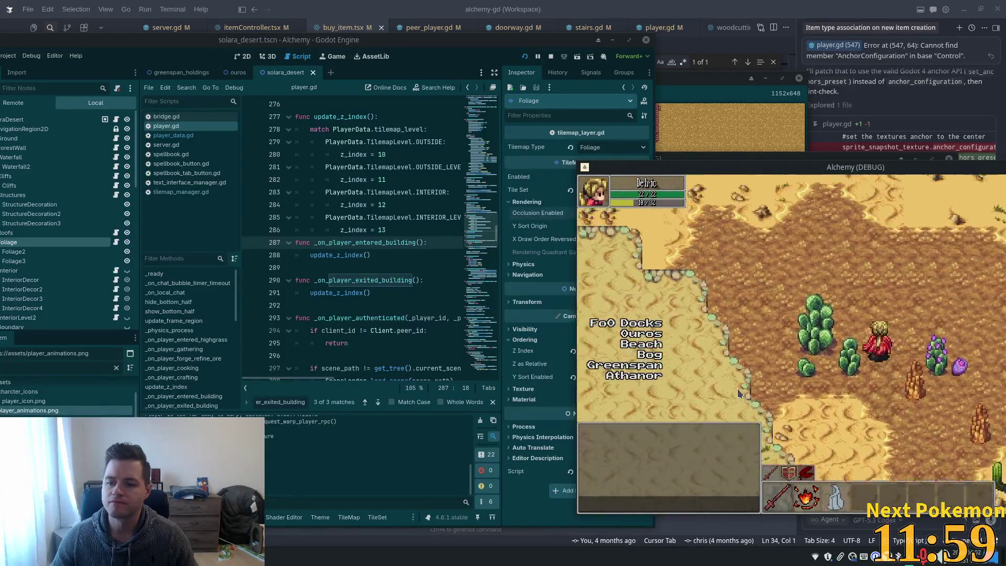
key("d")
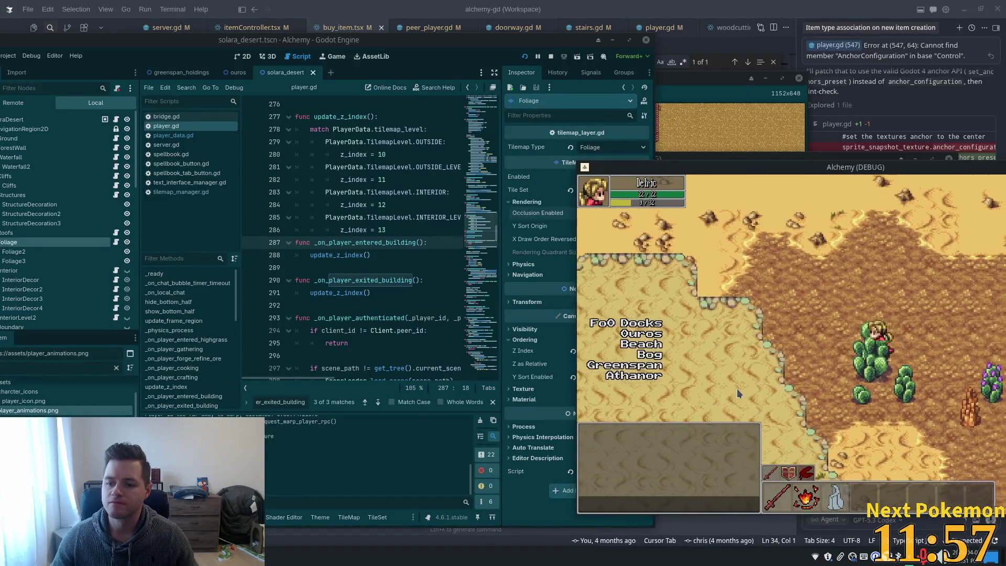
key("s")
key("d")
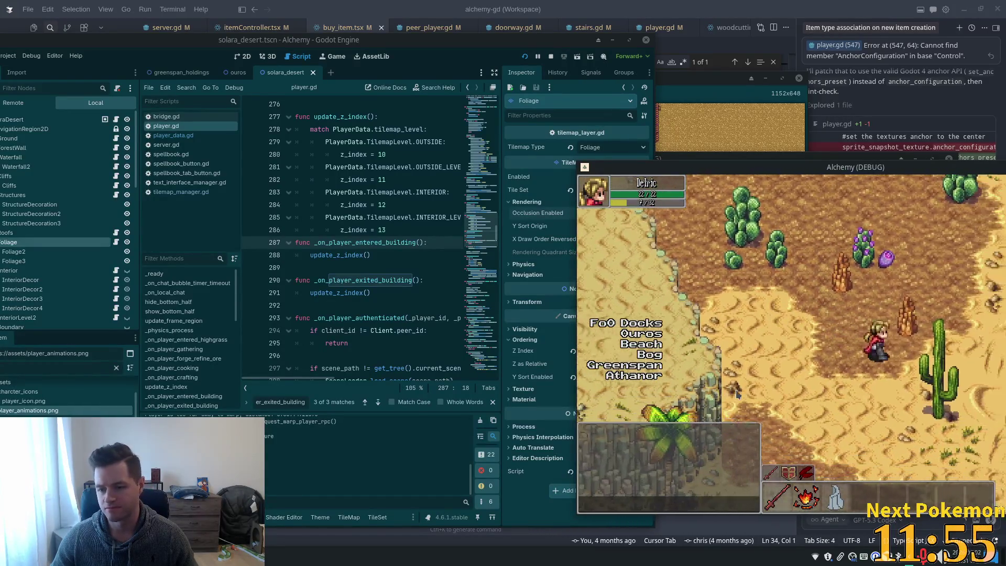
key("s")
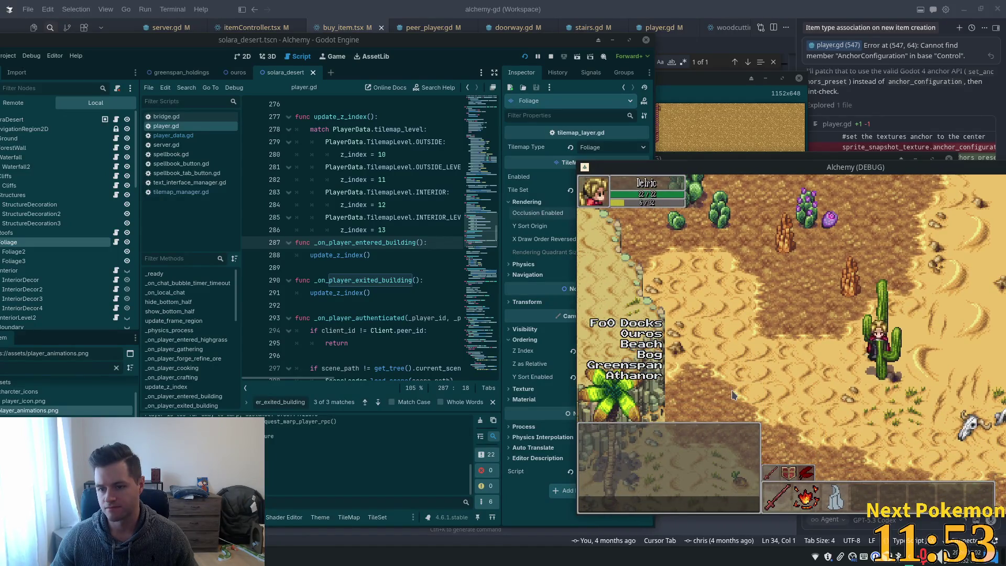
key("a")
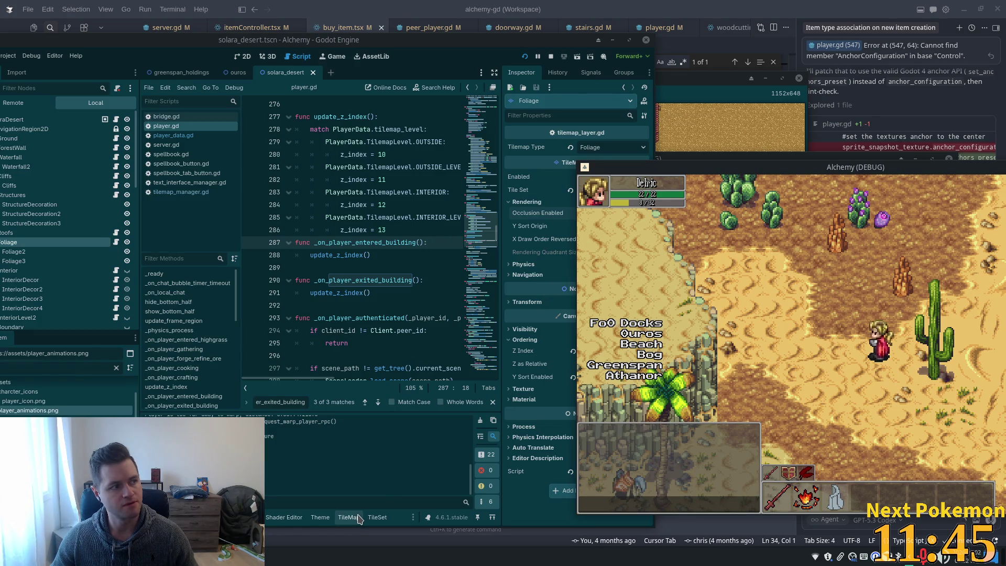
Step: Select a tall block of desert foliage tiles (Z index 0) in the TileSet atlas and maximize the editor
left_click(373, 519)
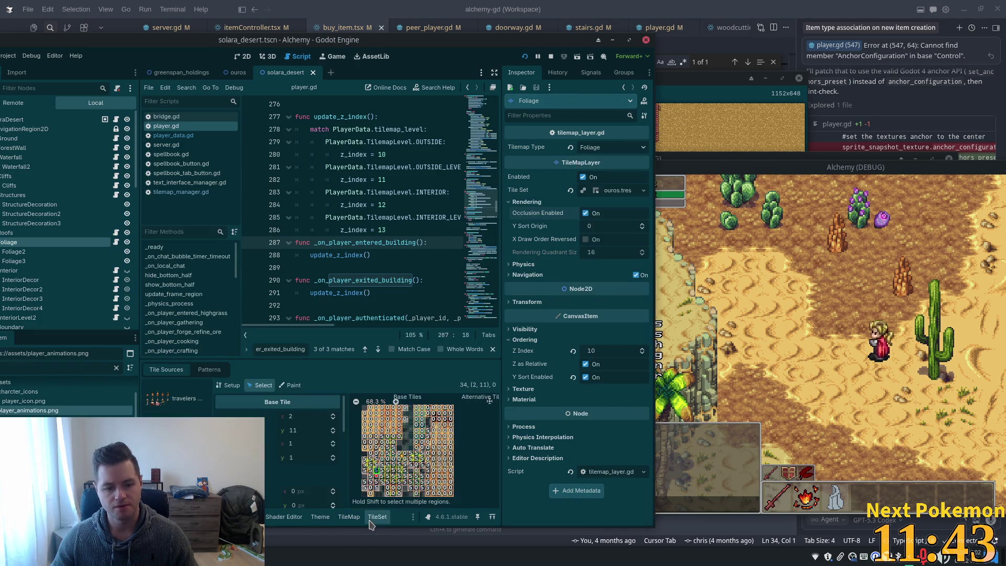
scroll(393, 460, "up", 2)
scroll(393, 464, "up", 2)
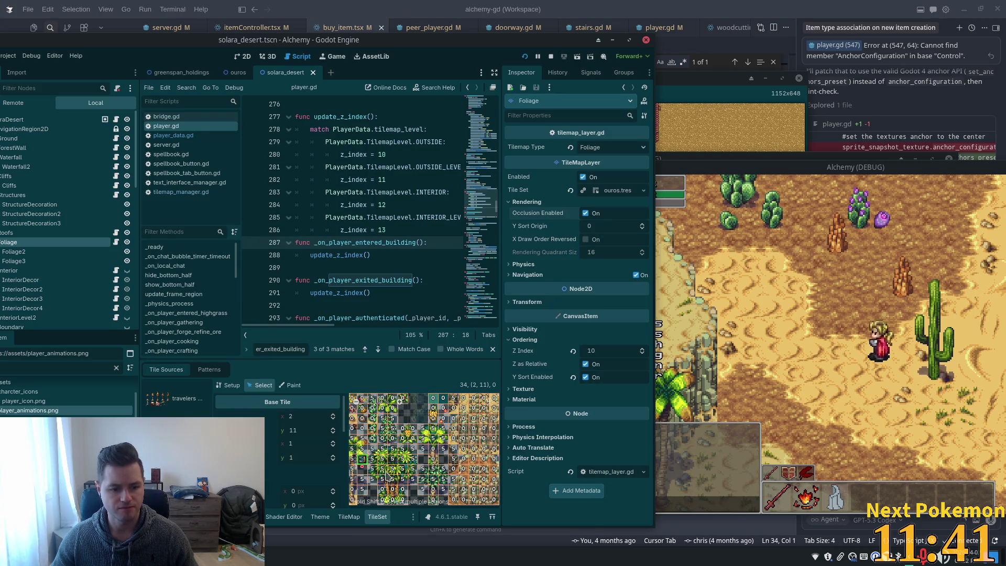
scroll(173, 398, "down", 1)
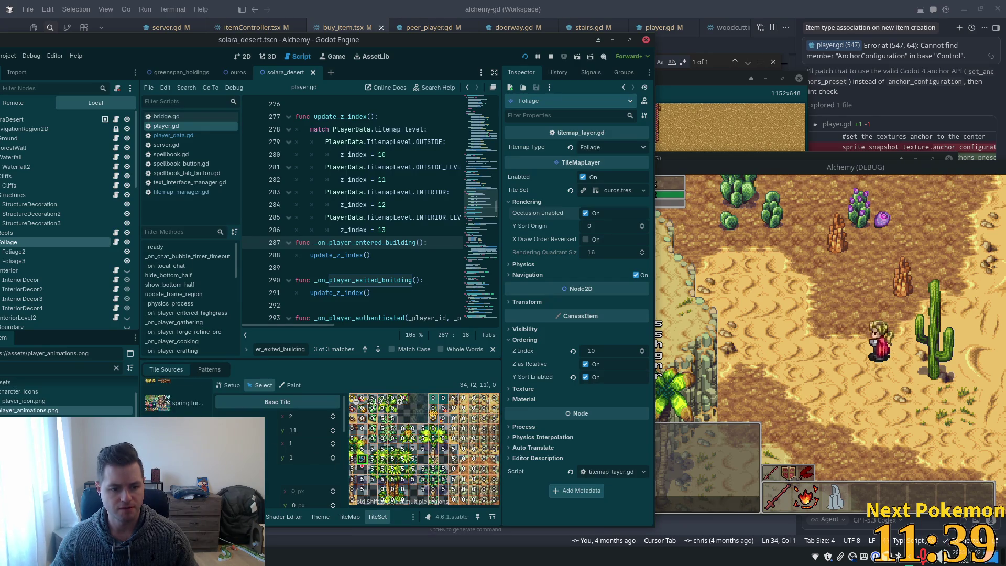
scroll(173, 399, "down", 1)
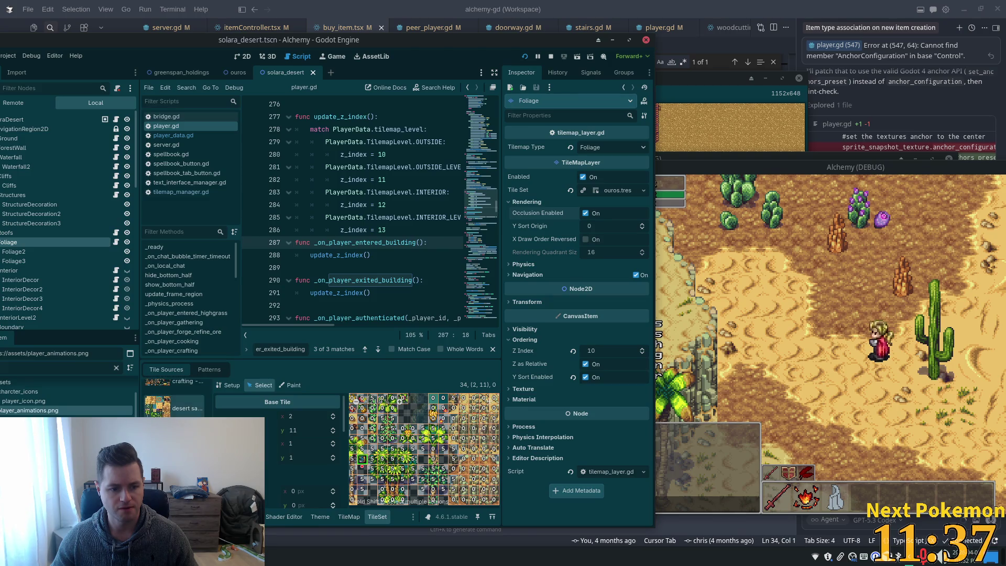
scroll(392, 449, "down", 1)
scroll(394, 449, "down", 1)
scroll(394, 448, "down", 1)
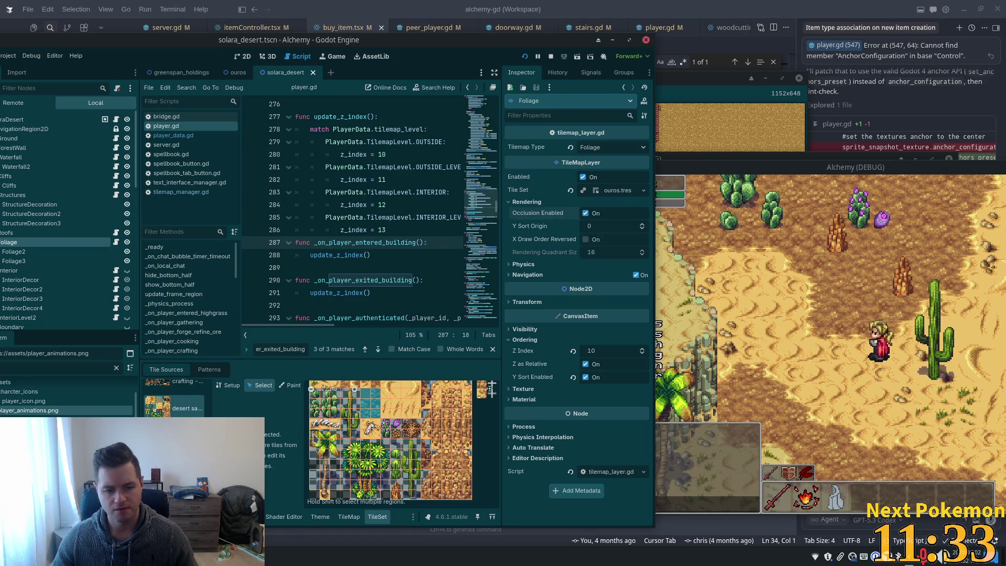
left_click_drag(333, 459, 338, 477)
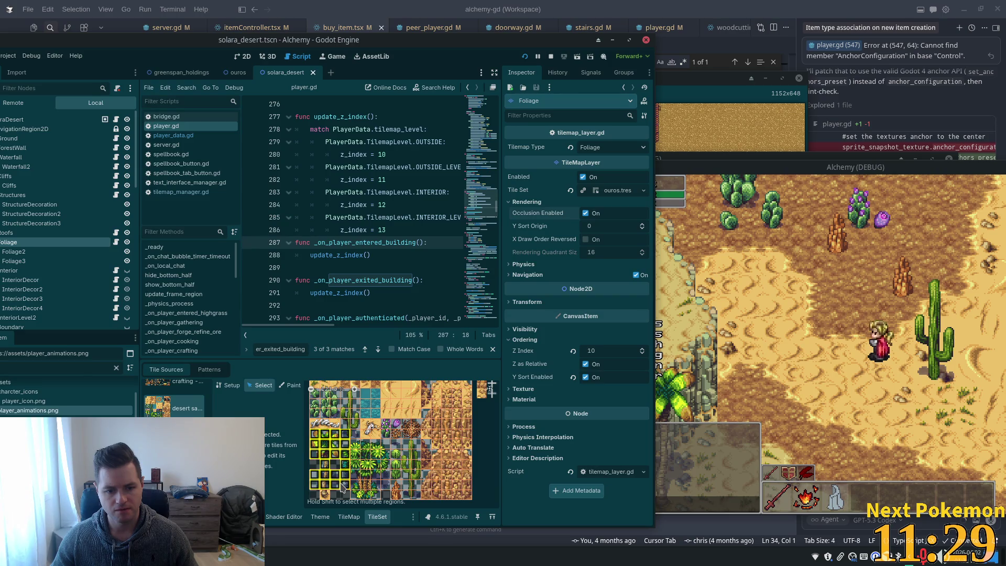
left_click(343, 487)
scroll(361, 487, "up", 3)
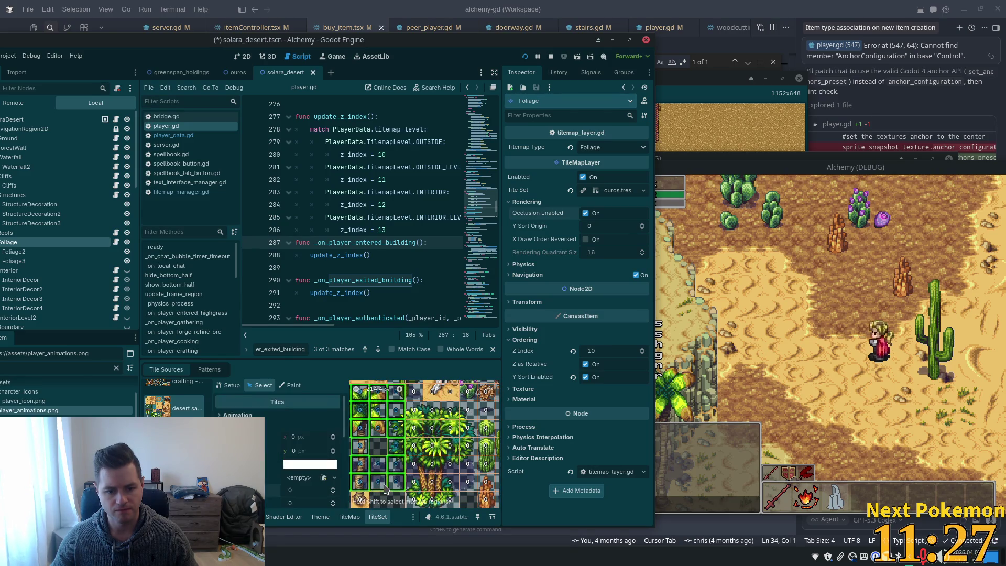
scroll(386, 489, "up", 2)
scroll(386, 489, "down", 2)
scroll(386, 490, "down", 2)
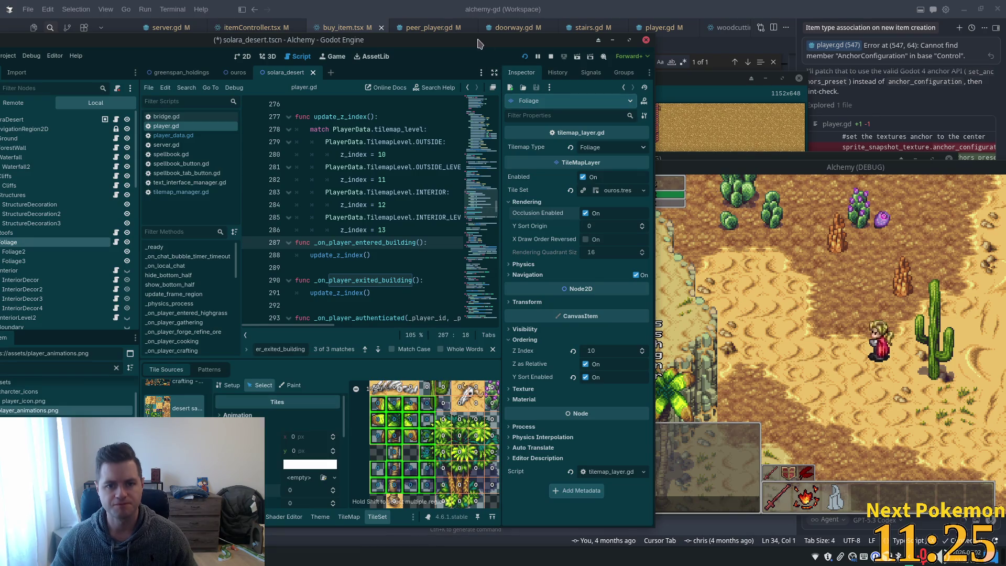
double_click(445, 43)
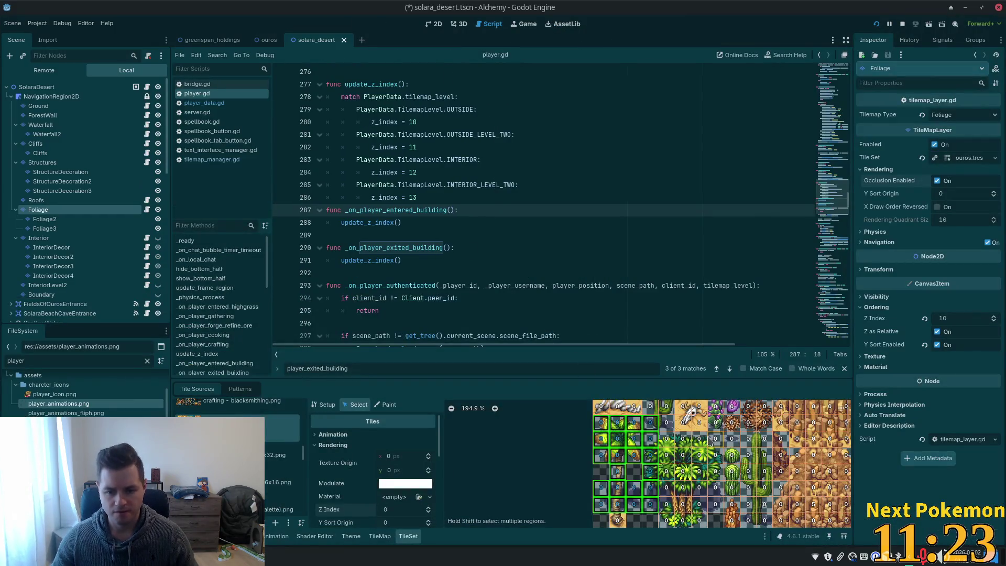
scroll(630, 417, "up", 2)
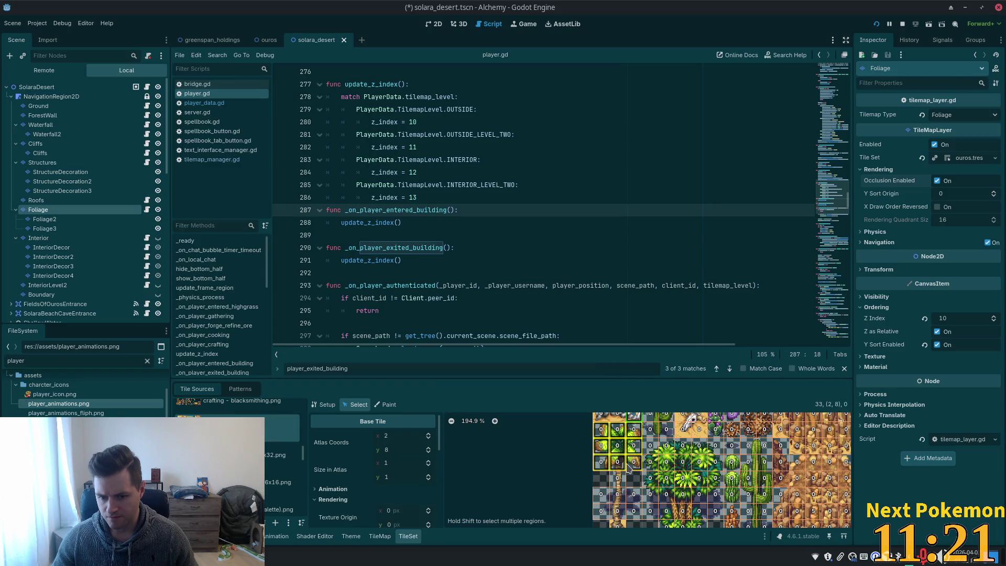
Step: Shift-select several blocks of cactus and foliage tiles in the TileSet atlas
left_click_drag(595, 490, 643, 519)
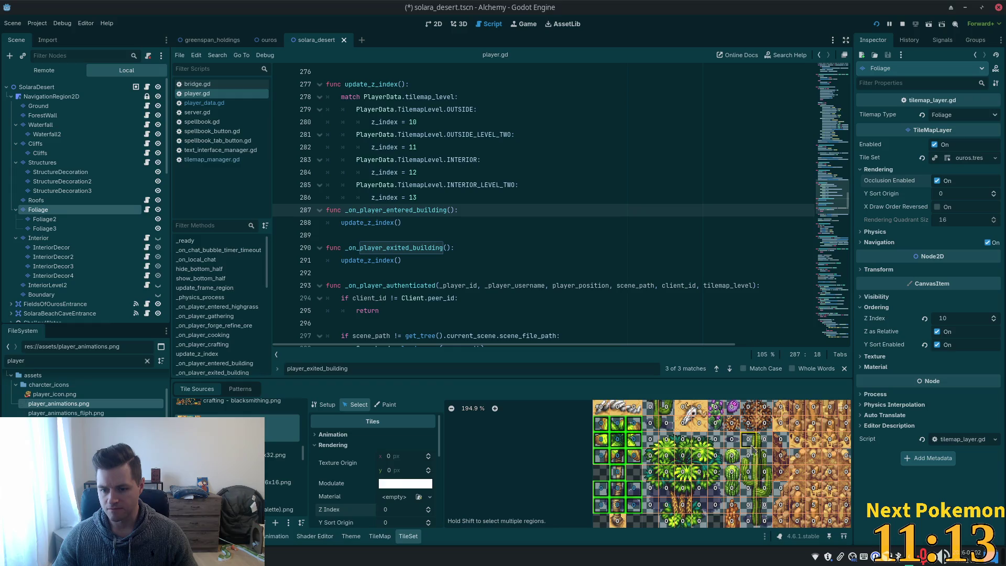
left_click_drag(752, 450, 767, 493)
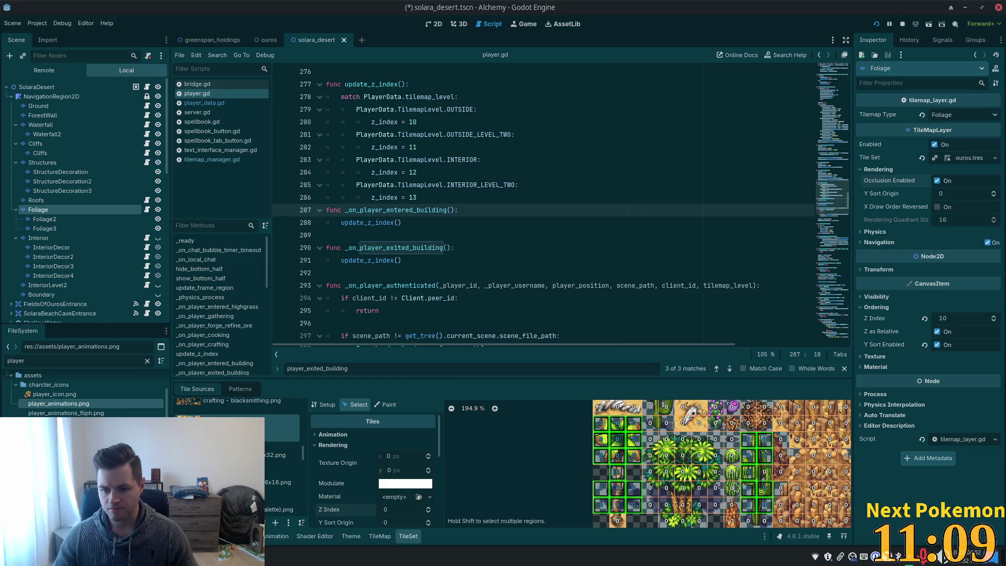
mouse_move(651, 444)
left_mouse_down()
mouse_move(713, 506)
mouse_move(717, 499)
left_mouse_up()
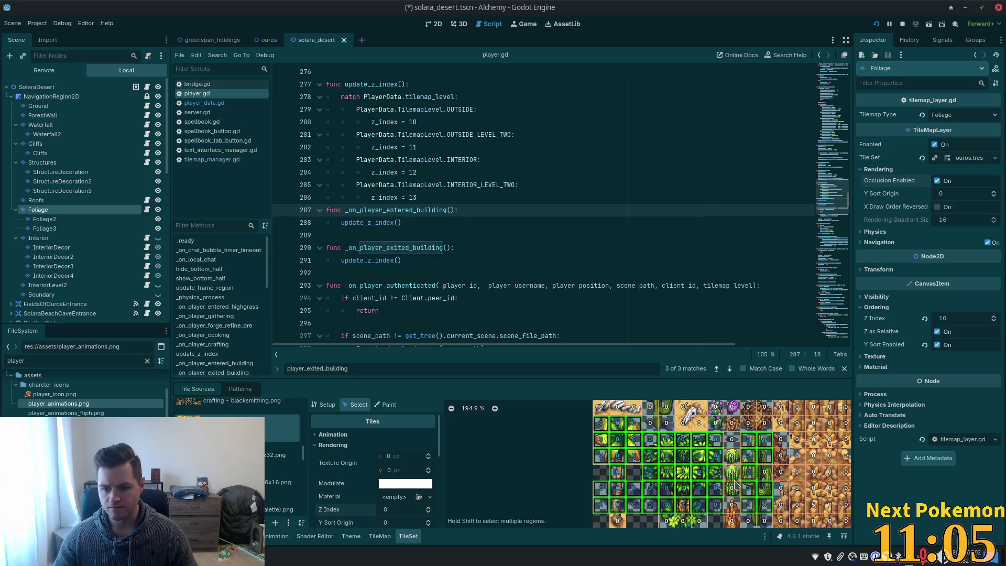
scroll(736, 486, "down", 1)
scroll(691, 480, "down", 1)
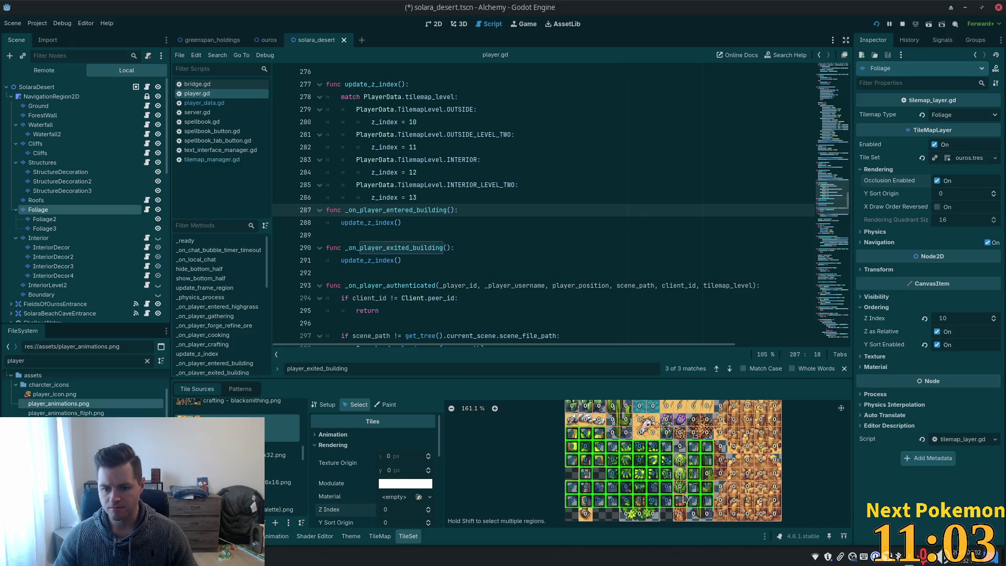
scroll(717, 472, "up", 1)
scroll(715, 473, "up", 1)
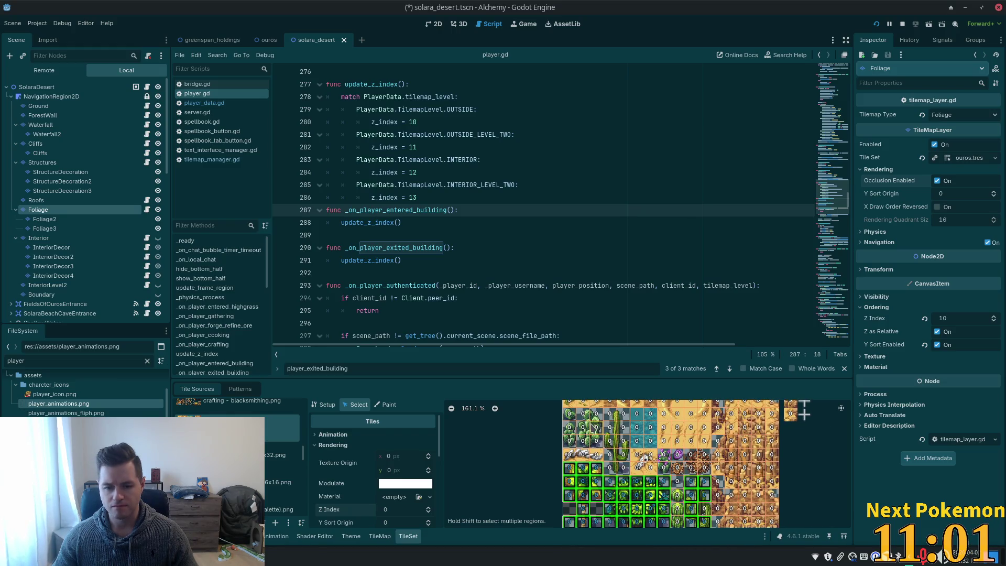
left_click_drag(585, 416, 603, 428)
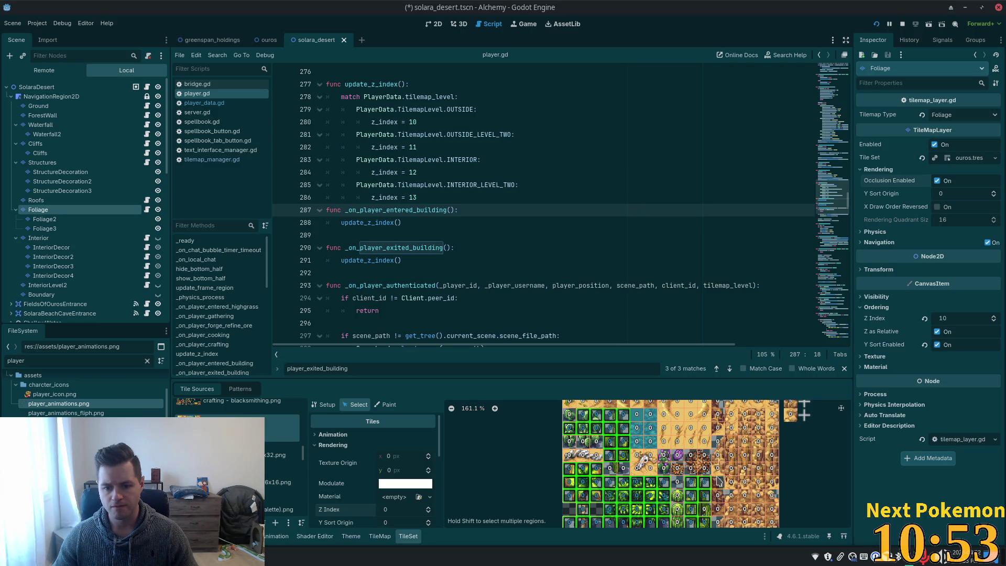
Step: Add a single foliage tile near the atlas's right edge to the selection while panning around
left_click_drag(717, 482, 705, 494)
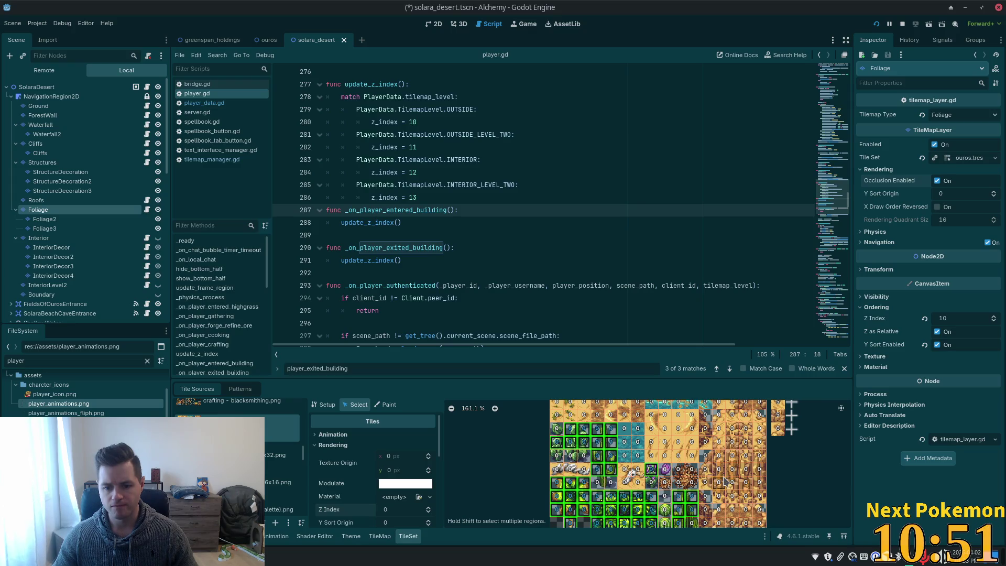
left_click(705, 417)
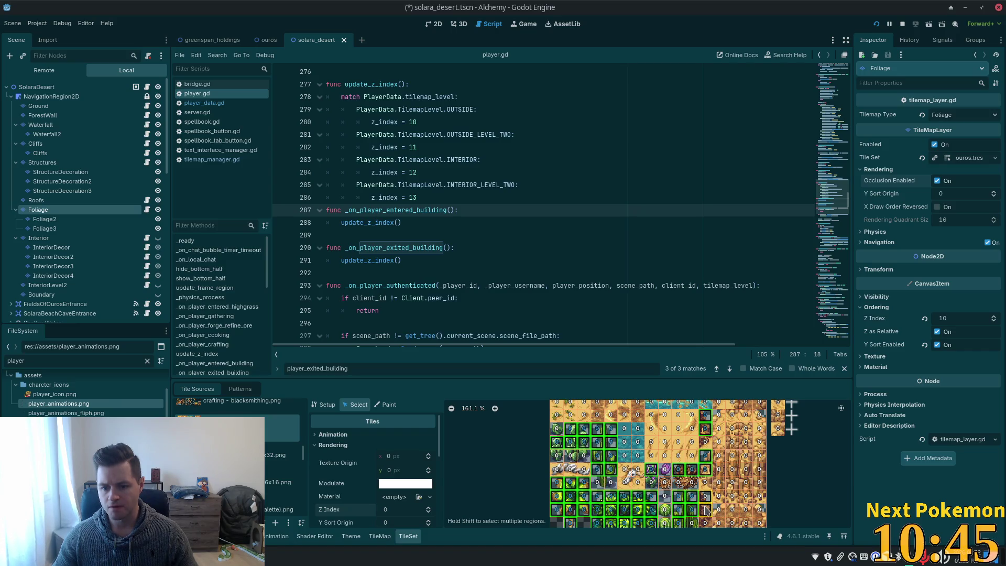
left_click_drag(731, 479, 720, 526)
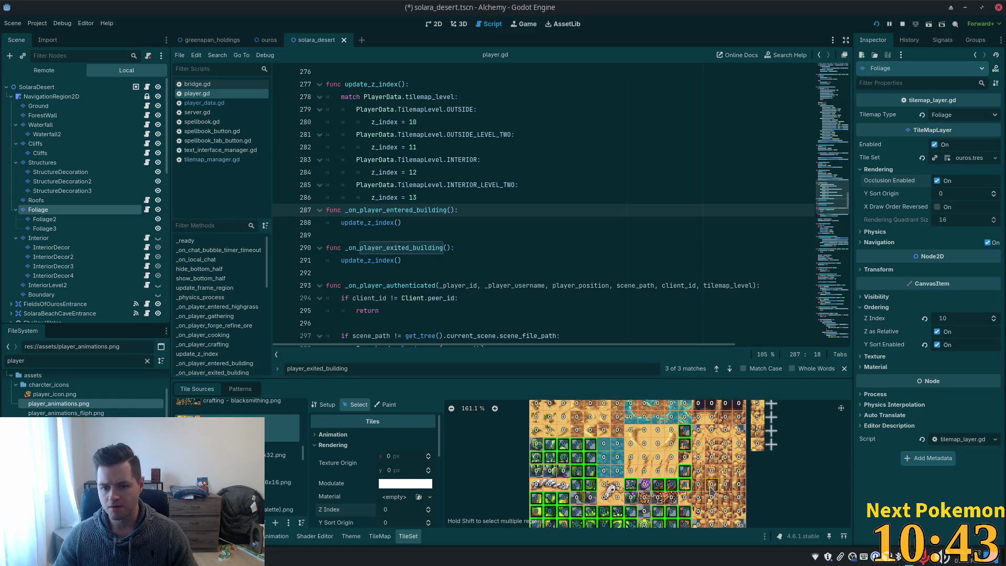
left_click_drag(718, 525, 727, 425)
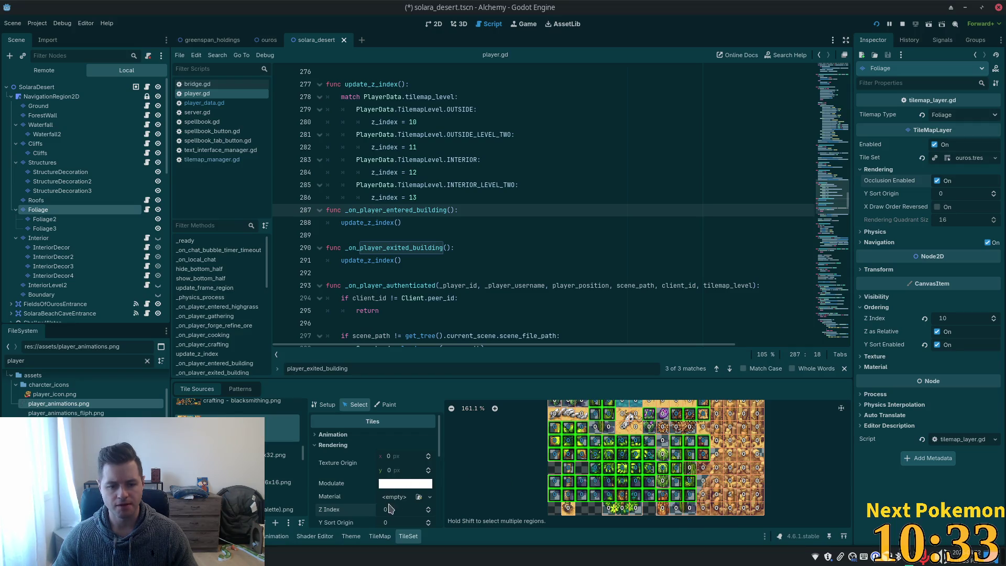
Step: Give the selected foliage tiles a Y sort origin of 24, save the scene and run the game
left_click(401, 522)
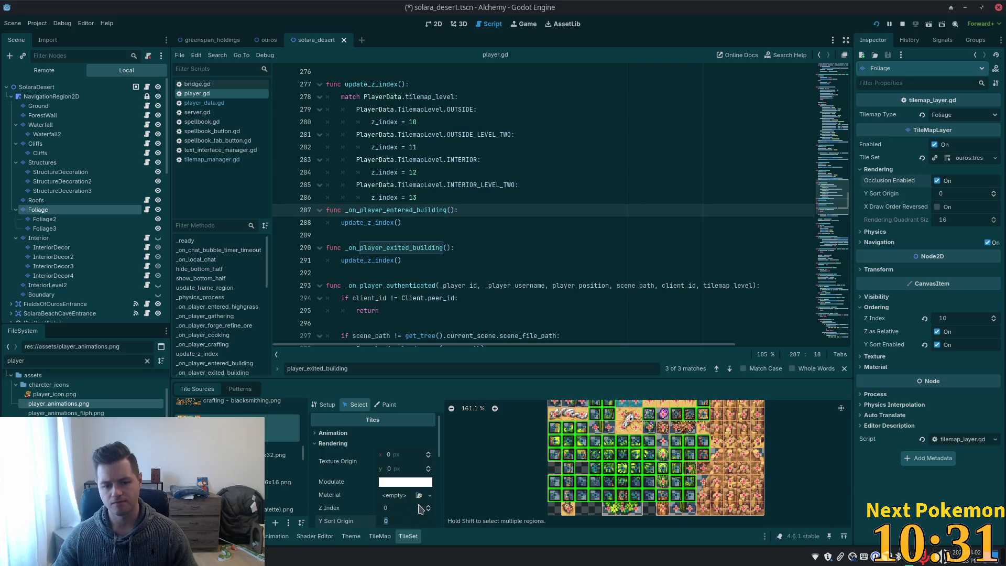
type("24")
key("Tab")
key("ctrl+s")
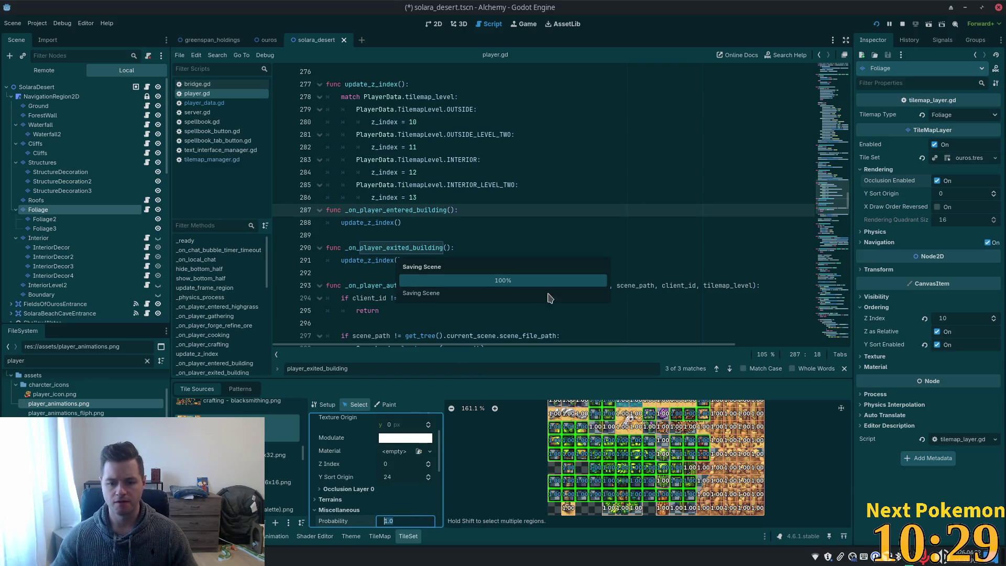
left_click(354, 481)
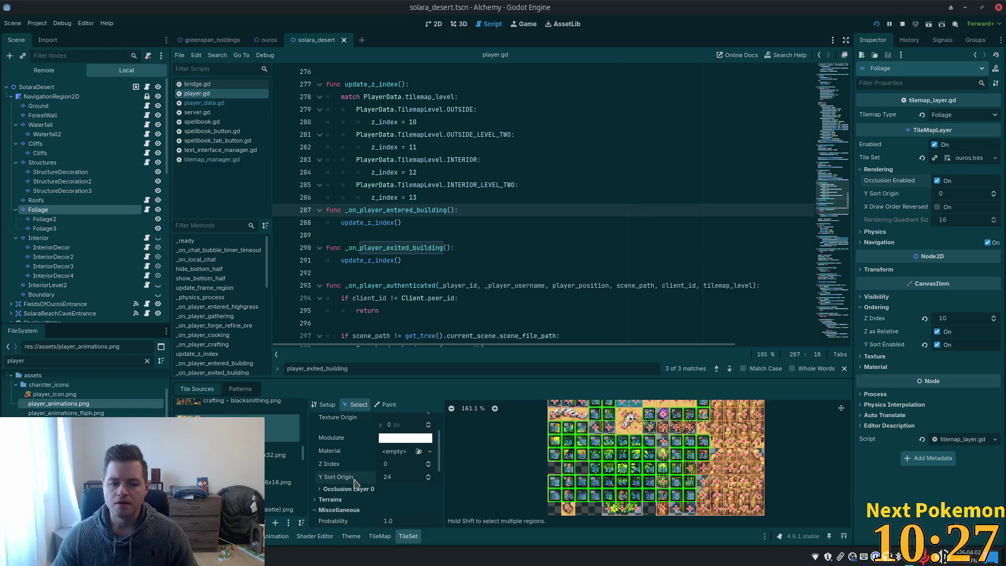
left_click(876, 24)
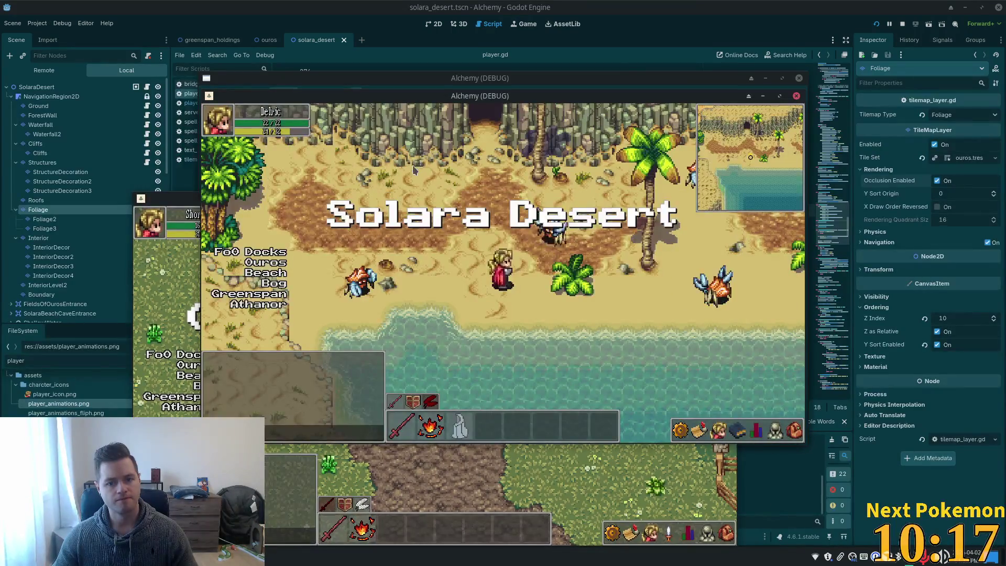
Step: Walk the player around and behind the tall cactus to check its sorting
key("Up")
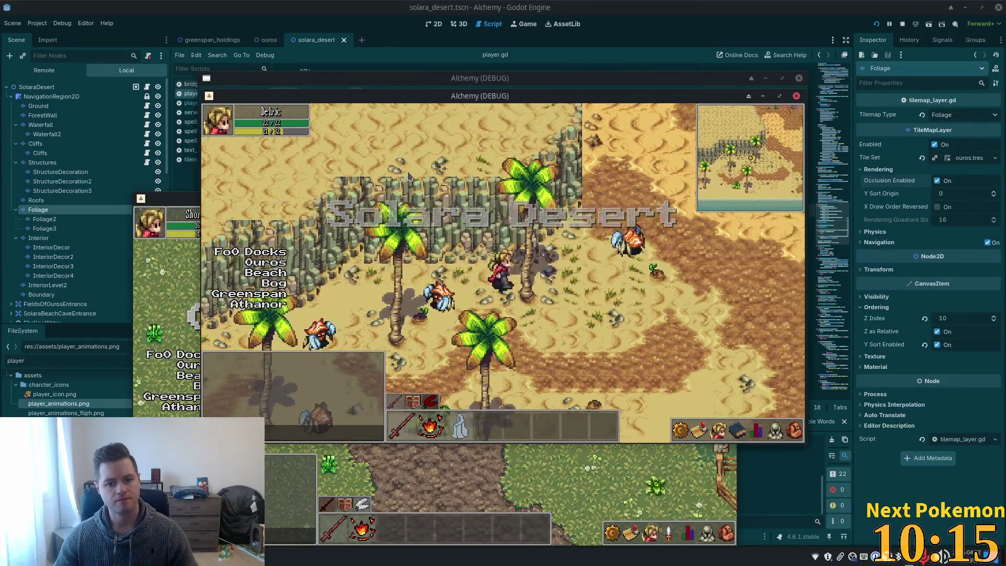
key("Right")
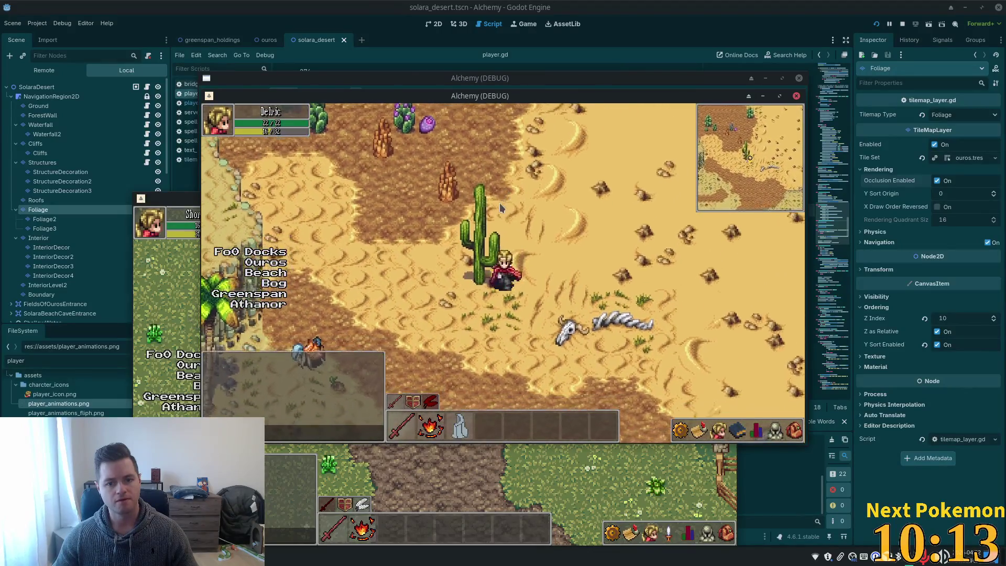
key("Left")
key("Down")
key("Left")
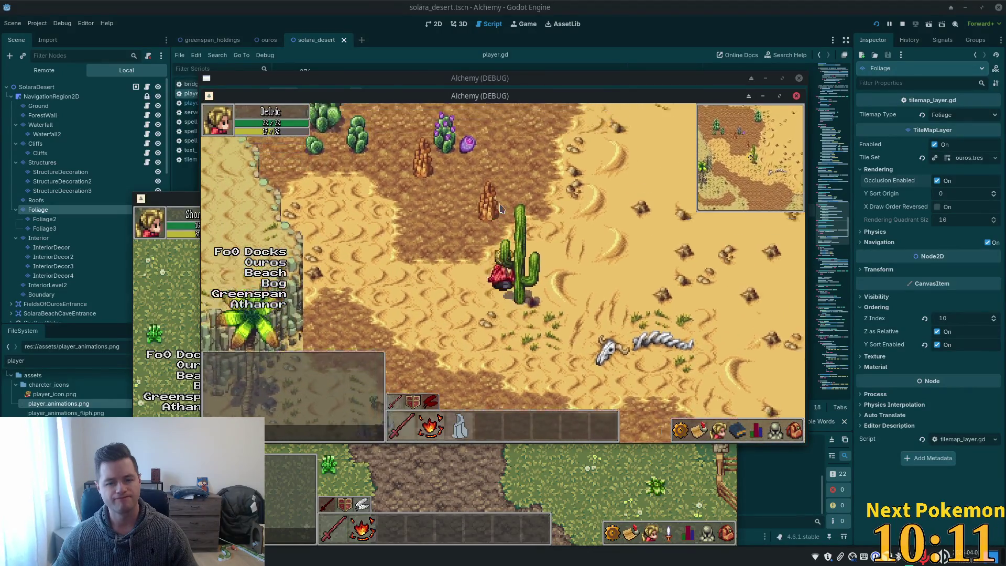
key("Up")
key("Down")
key("Right")
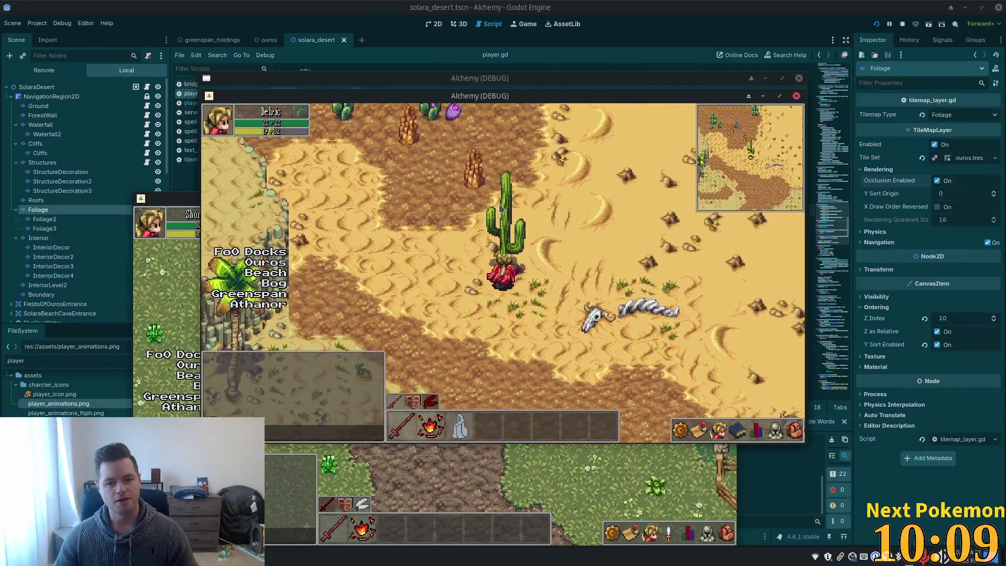
key("Up")
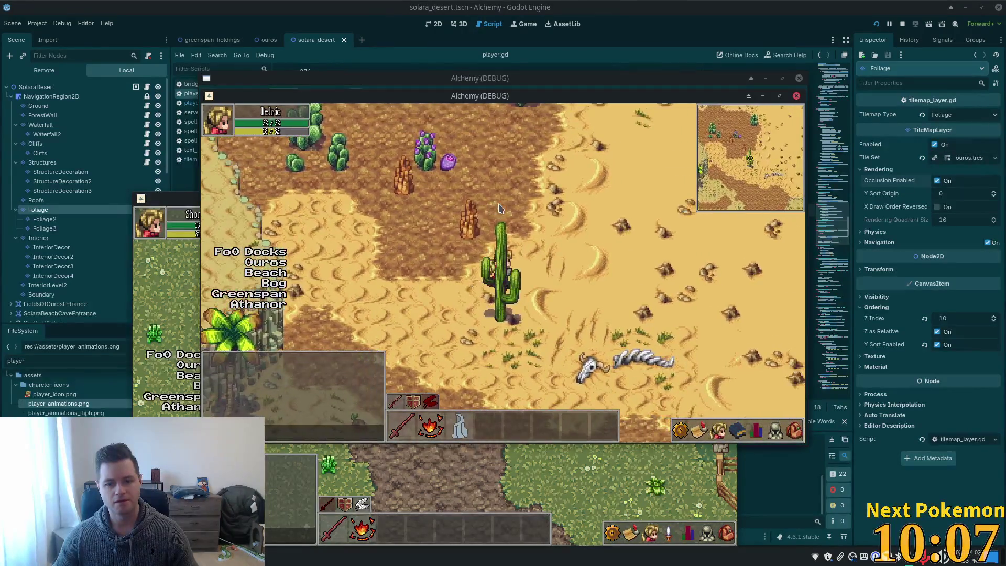
key("Left")
key("Up")
key("Right")
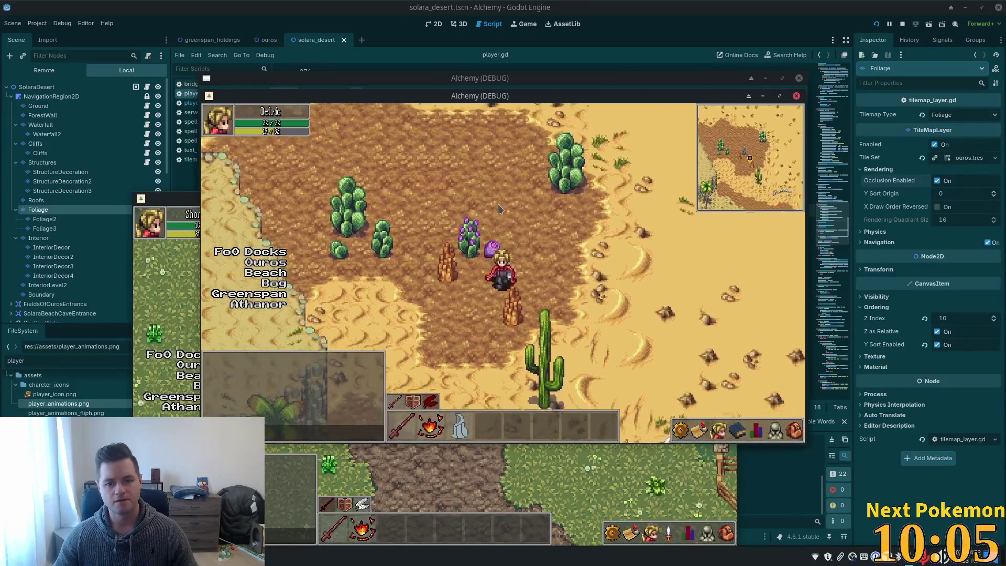
key("Left")
key("Right")
key("Left")
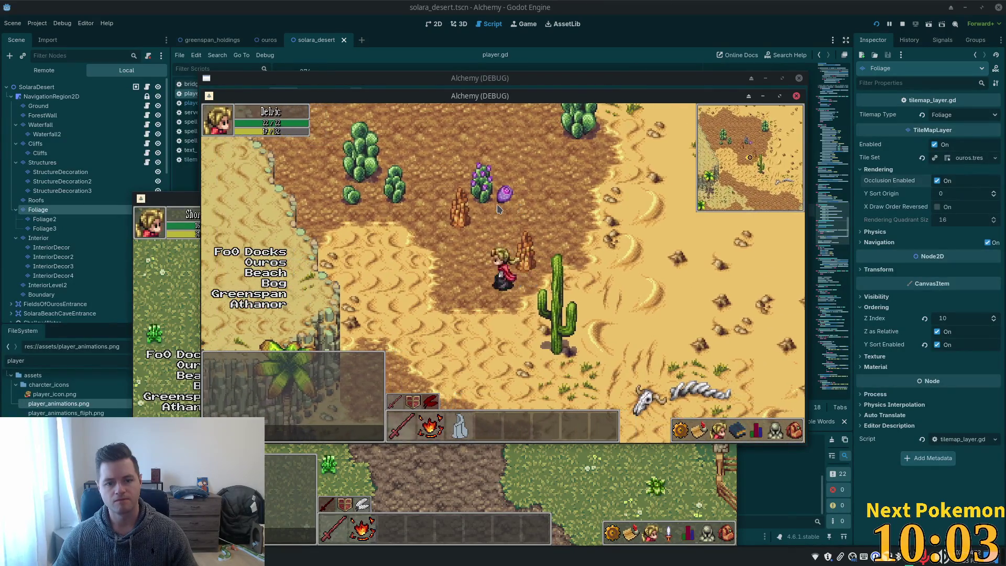
key("Up")
key("Left")
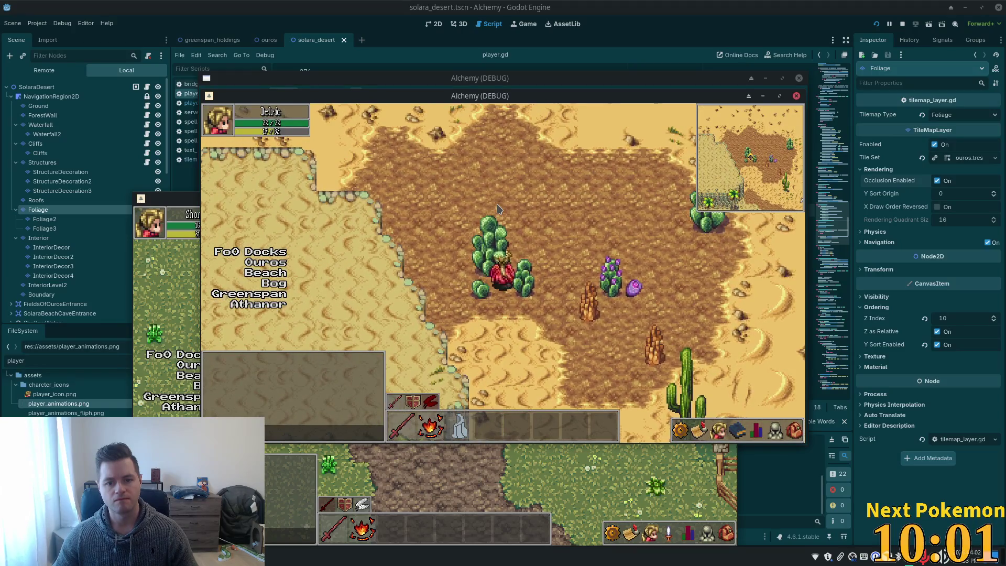
Step: Walk among the cactus bushes and flowers beside the large cactus, then stop the game with F8
key("Left")
key("Up")
key("Right")
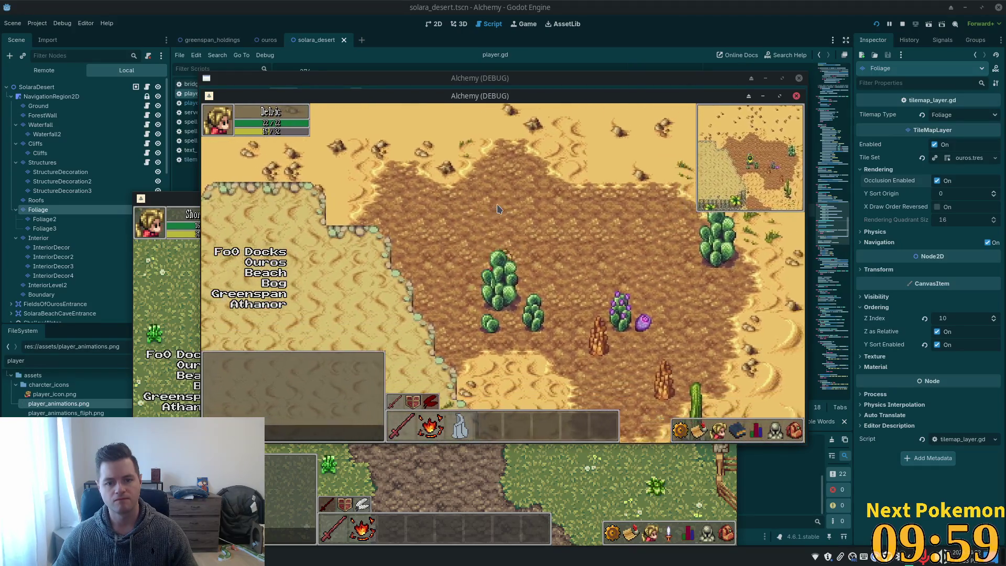
key("Right")
key("Left")
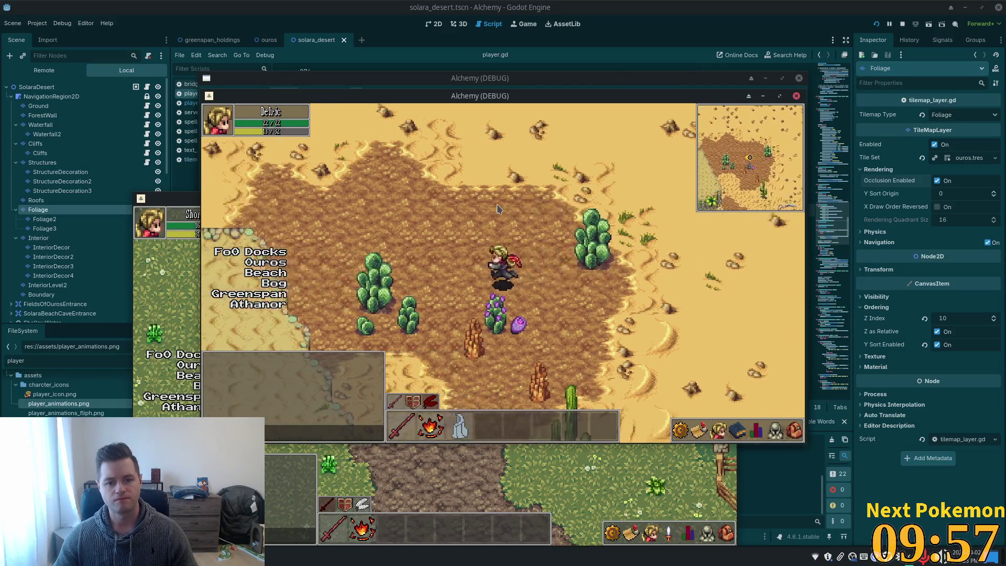
key("Down")
key("Right")
key("Up")
key("Right")
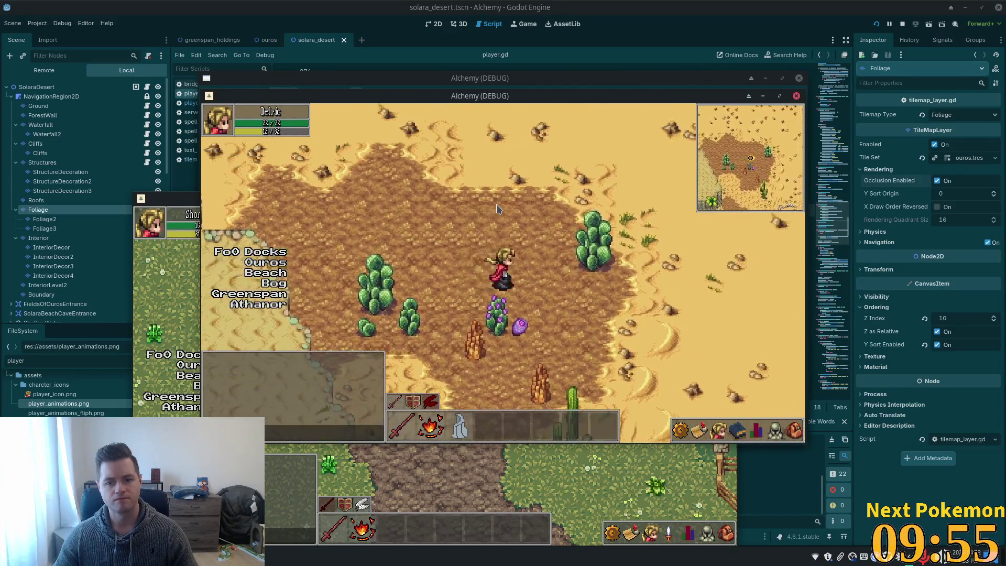
key("Down")
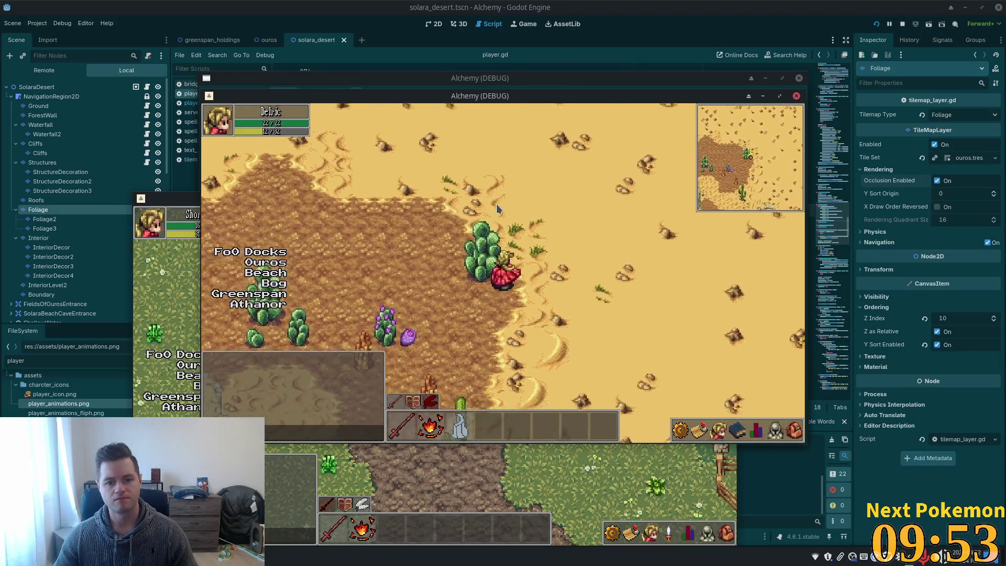
key("Left")
key("Up")
key("Up")
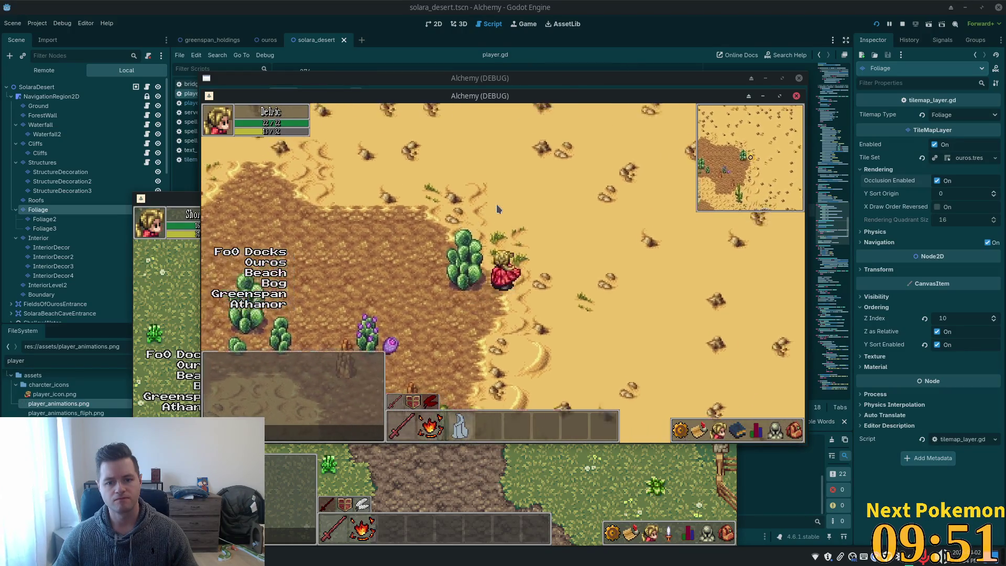
key("Left")
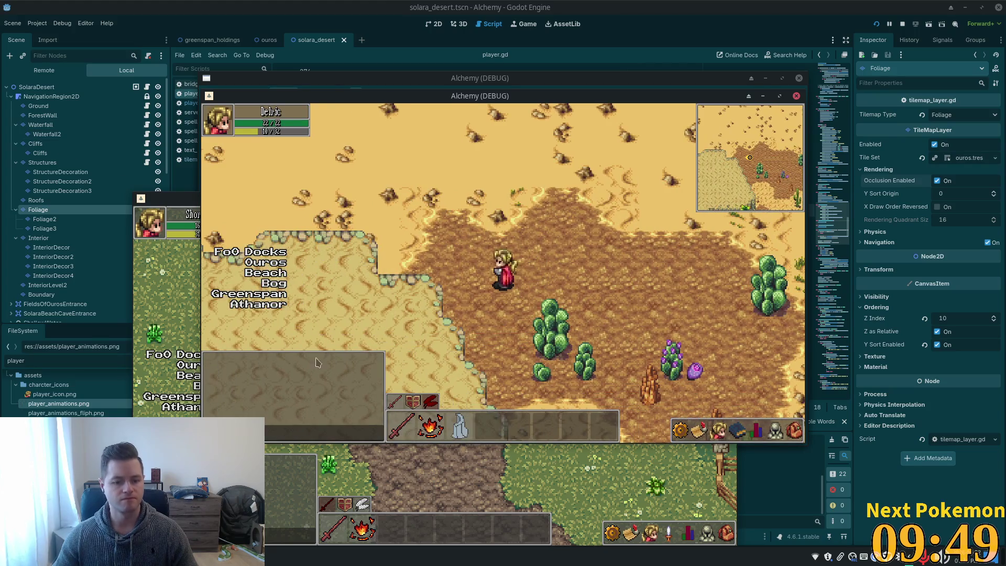
key("F8")
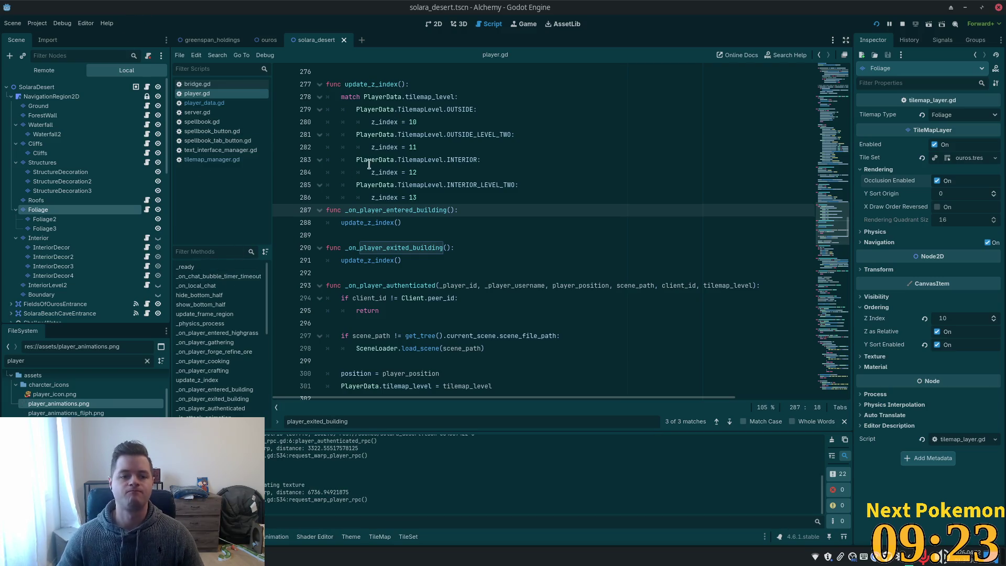
Step: Drag a single foliage tile's physics polygon corners into a narrow left-side strip and save
left_click(407, 536)
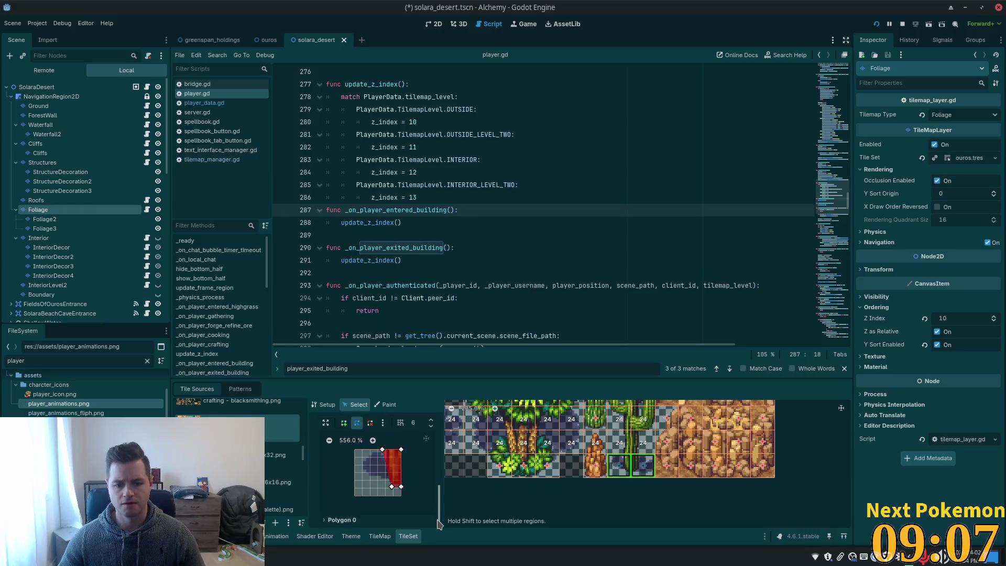
left_click_drag(391, 493, 403, 504)
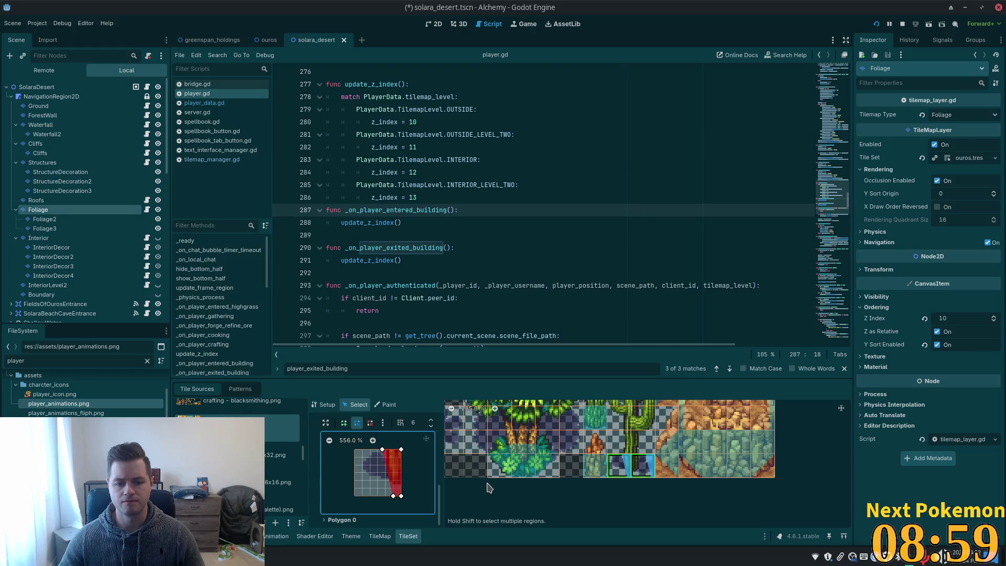
left_click(640, 467)
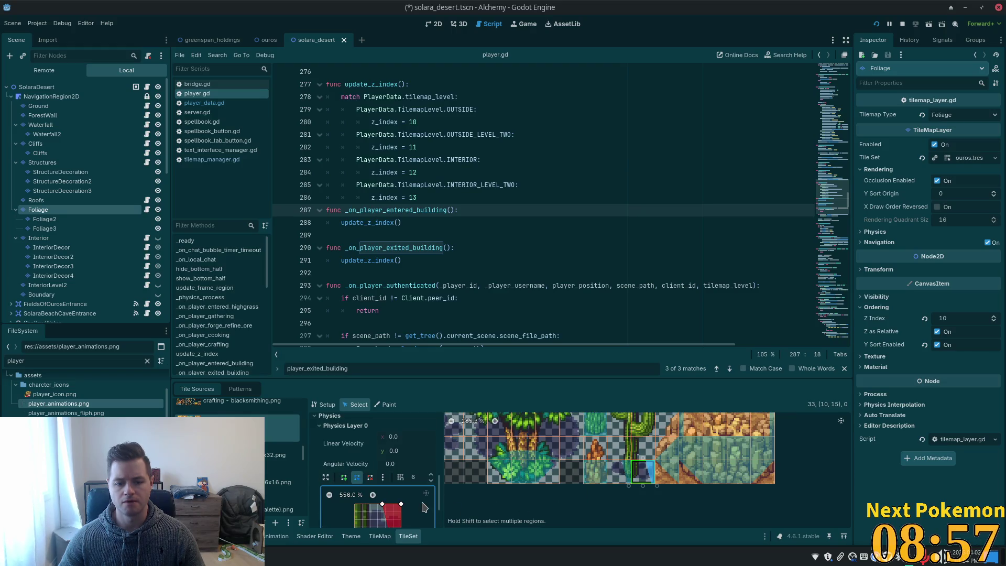
scroll(431, 493, "down", 3)
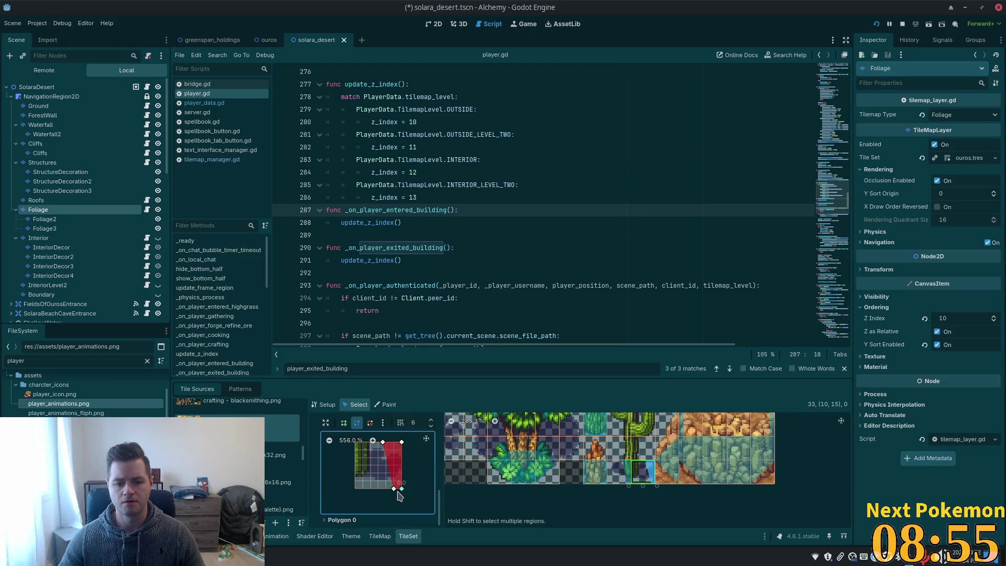
mouse_move(402, 441)
left_mouse_down()
mouse_move(355, 449)
mouse_move(374, 446)
left_mouse_up()
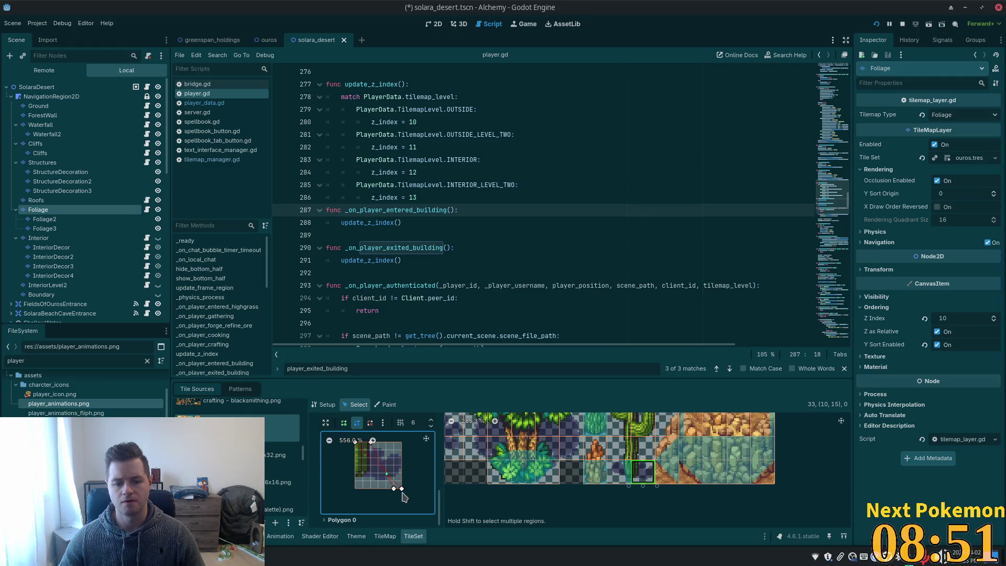
mouse_move(402, 493)
left_mouse_down()
mouse_move(354, 490)
mouse_move(385, 489)
left_mouse_up()
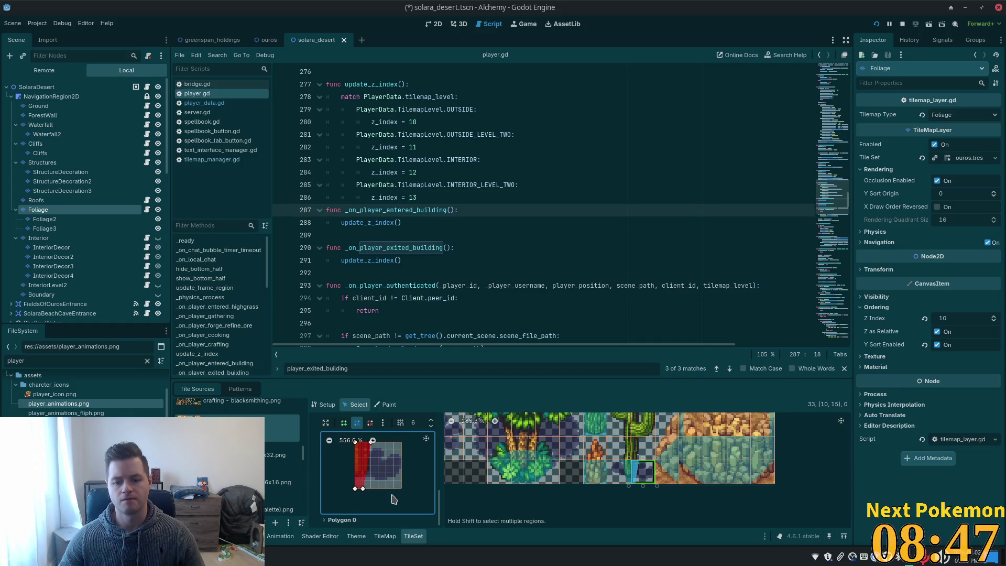
key("ctrl+s")
scroll(564, 474, "down", 1)
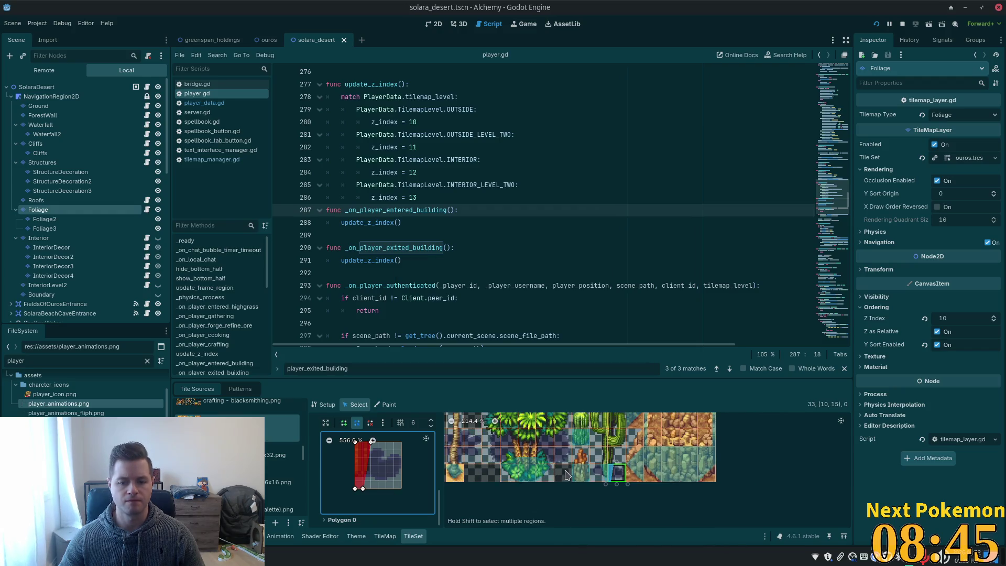
scroll(565, 474, "up", 3)
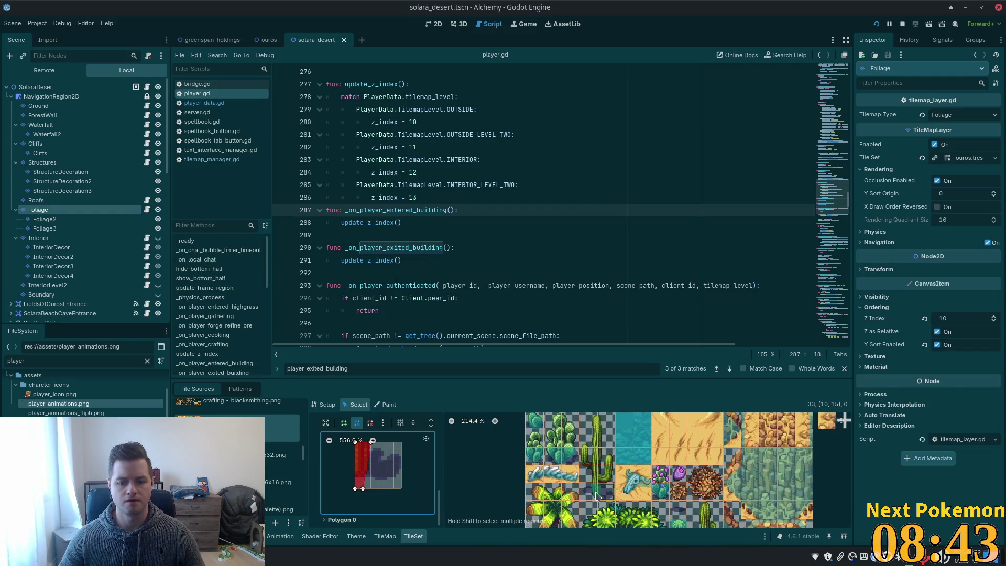
Step: Extend two foliage tiles' collision polygons downward and toward the lower left, then save
left_click(595, 495)
scroll(595, 497, "up", 2)
scroll(595, 497, "up", 2)
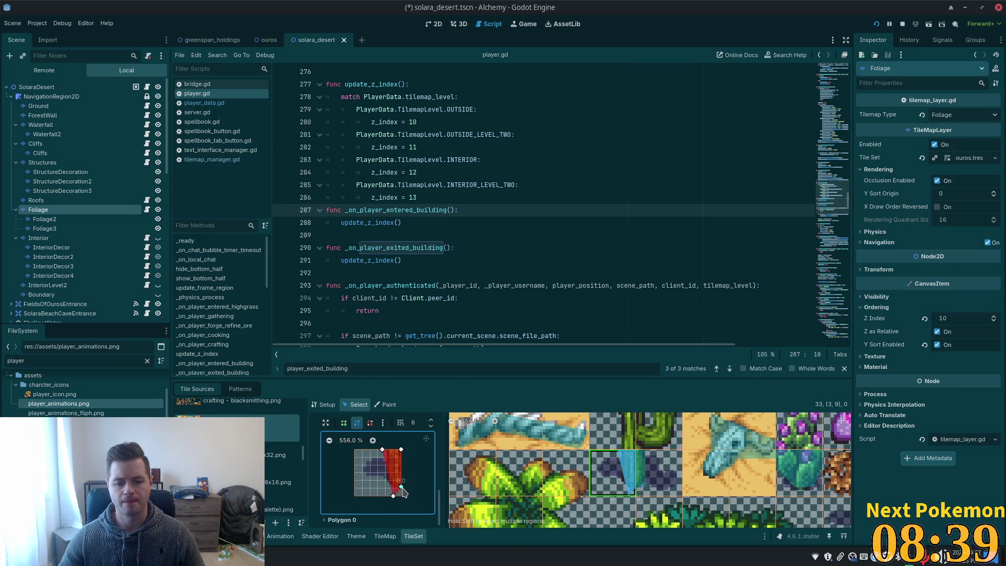
left_click_drag(402, 492, 403, 497)
left_click(641, 481)
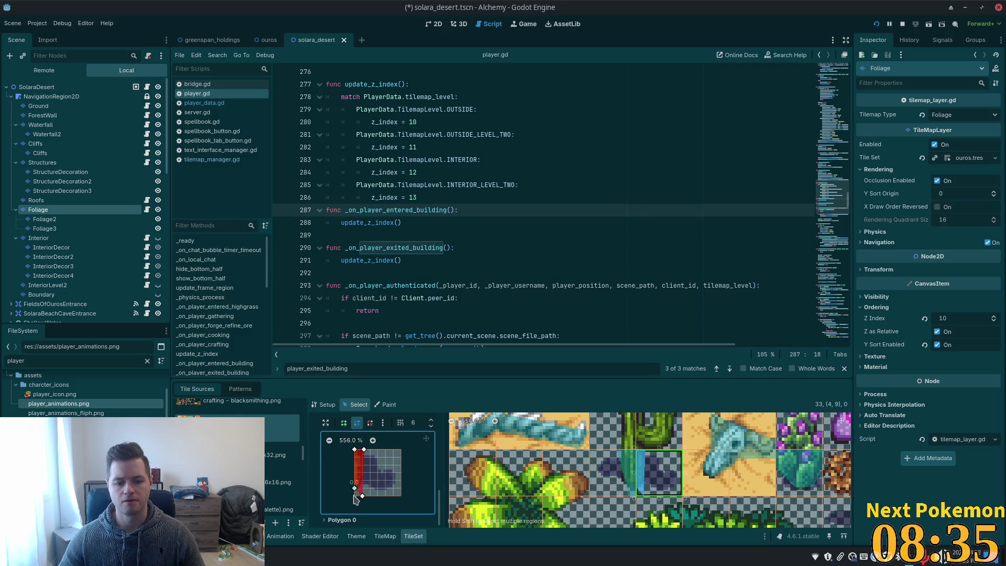
left_click_drag(356, 498, 353, 493)
key("ctrl+s")
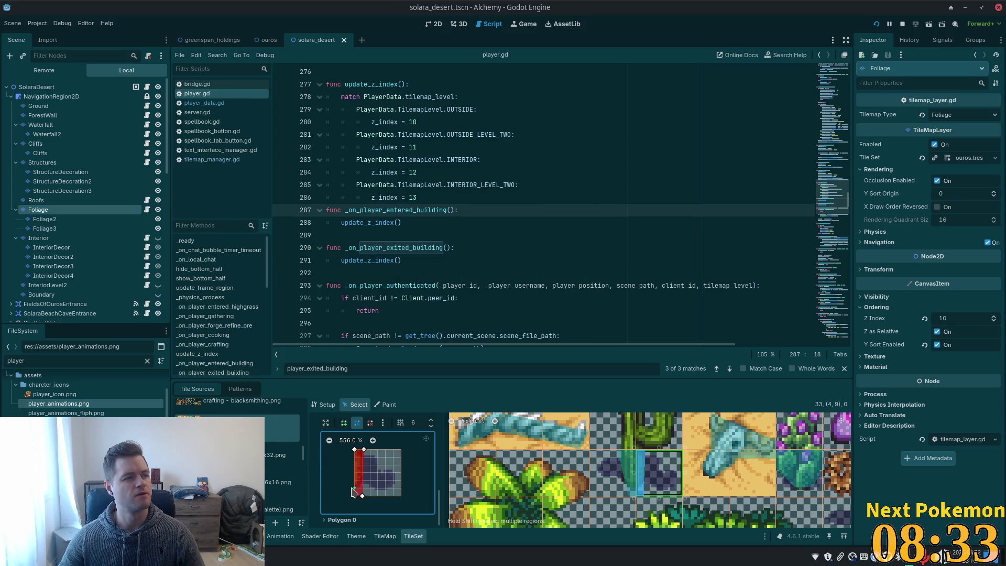
scroll(596, 454, "down", 2)
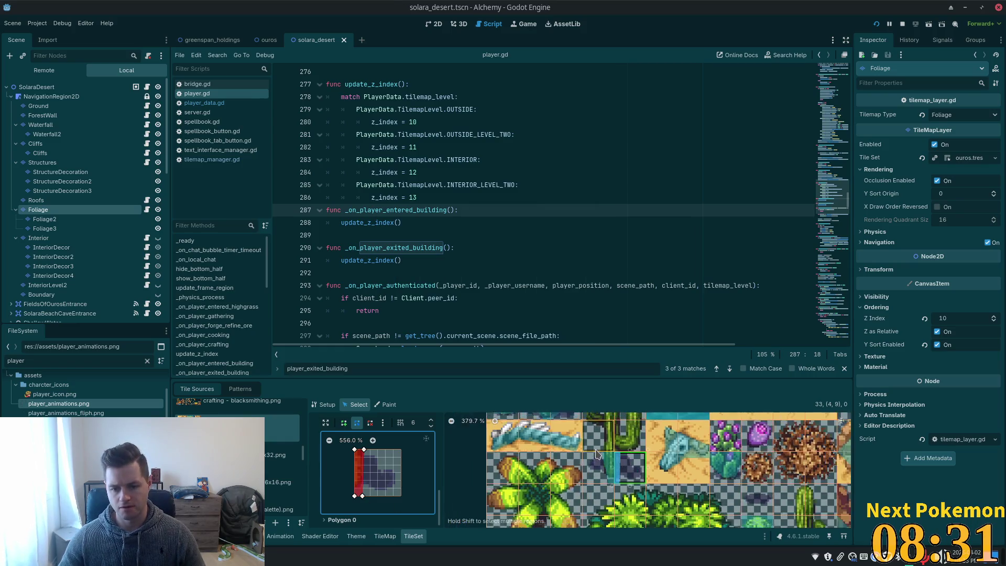
scroll(596, 453, "down", 1)
scroll(574, 448, "down", 1)
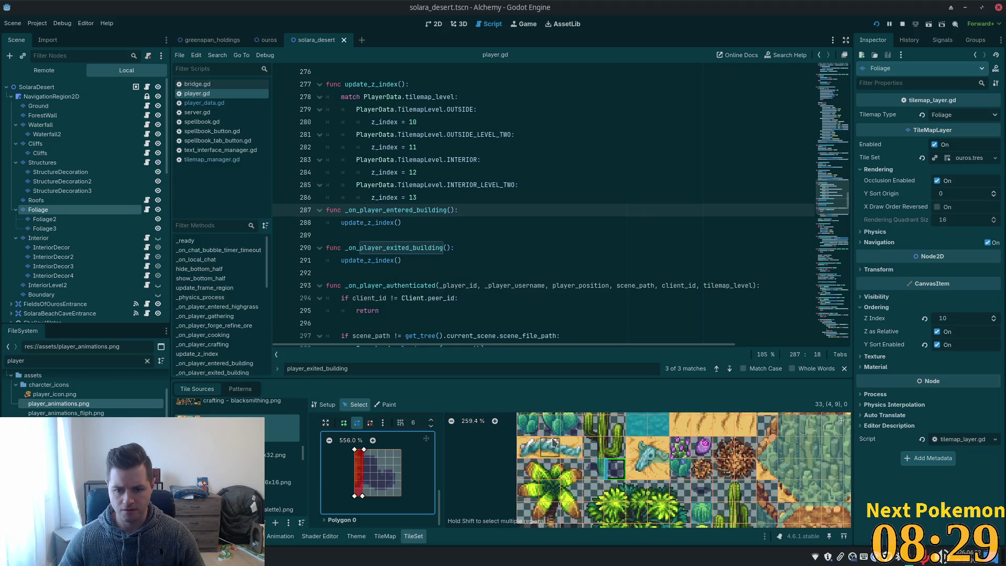
scroll(554, 442, "up", 2)
scroll(555, 445, "up", 1)
scroll(559, 448, "up", 1)
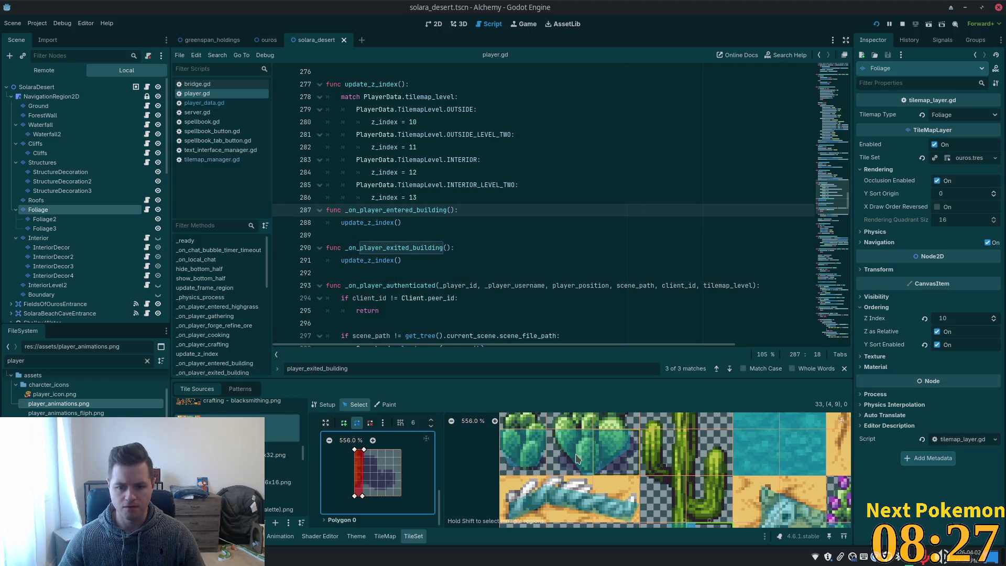
Step: Stretch another foliage tile's polygon down and wider along its lower edge, then select its neighbour
left_click(391, 469)
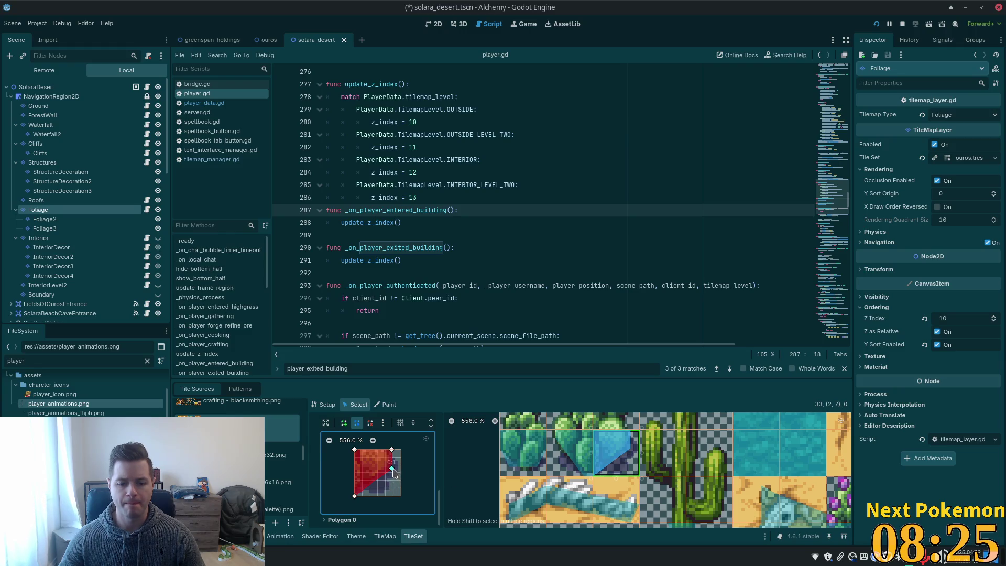
left_click_drag(392, 471, 391, 483)
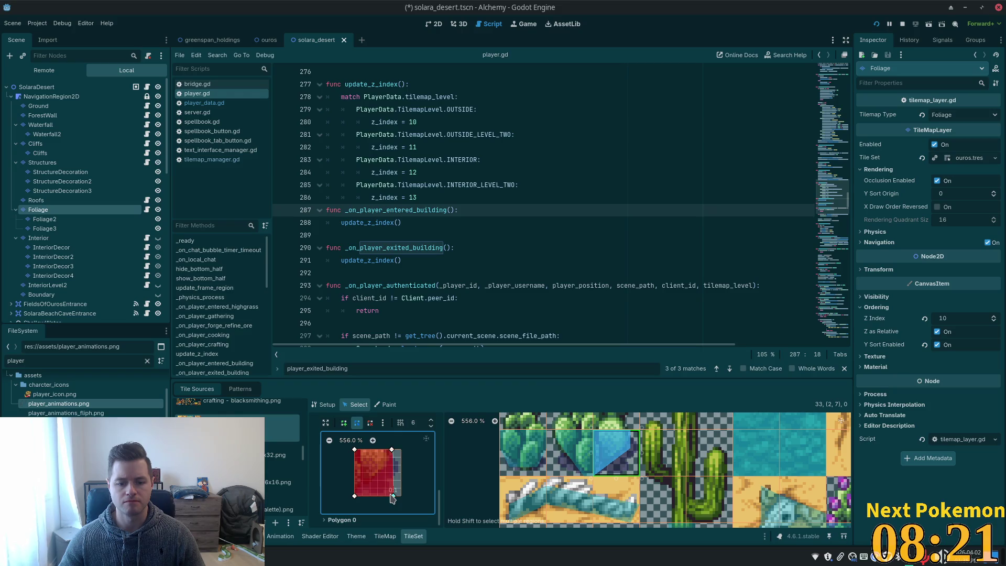
left_click_drag(391, 496, 393, 500)
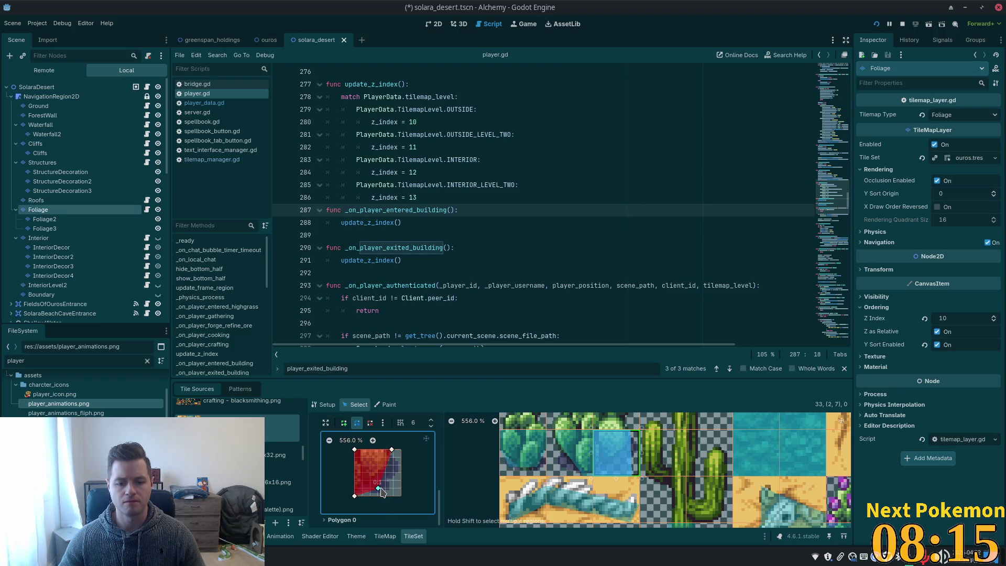
left_click_drag(379, 487, 379, 491)
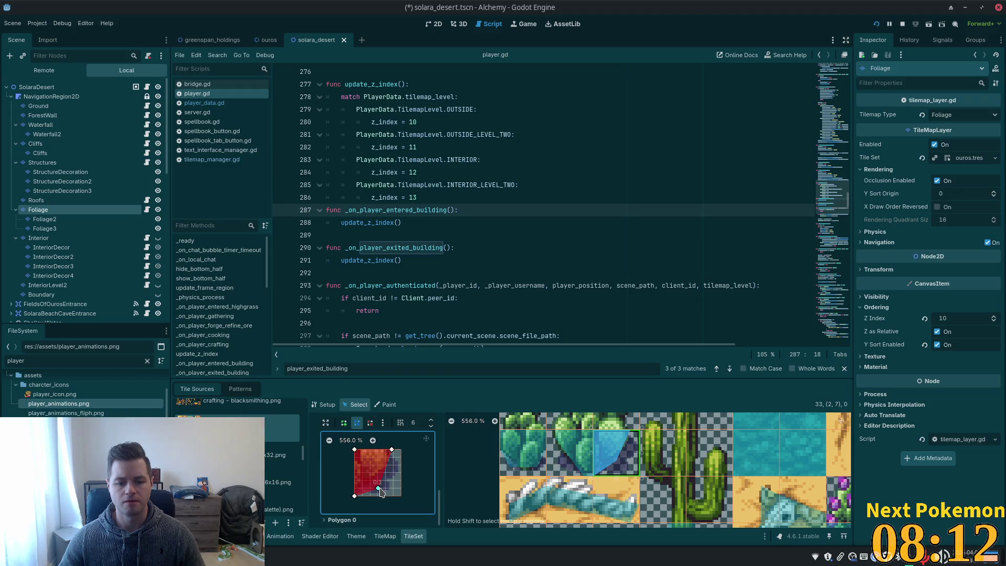
left_click(570, 455)
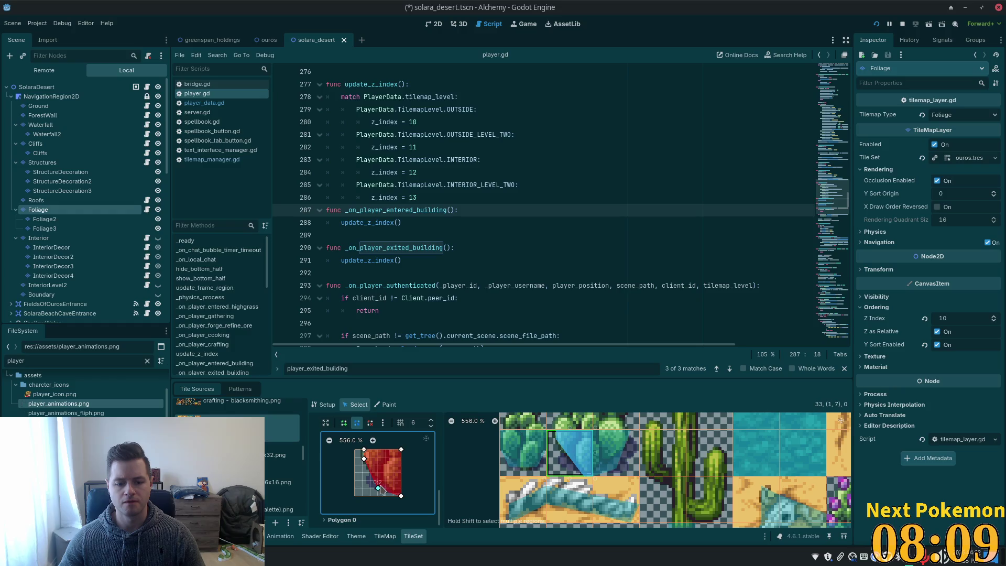
Step: Save the scene, run the project and walk the character north from the beach past the cacti
key("ctrl+s")
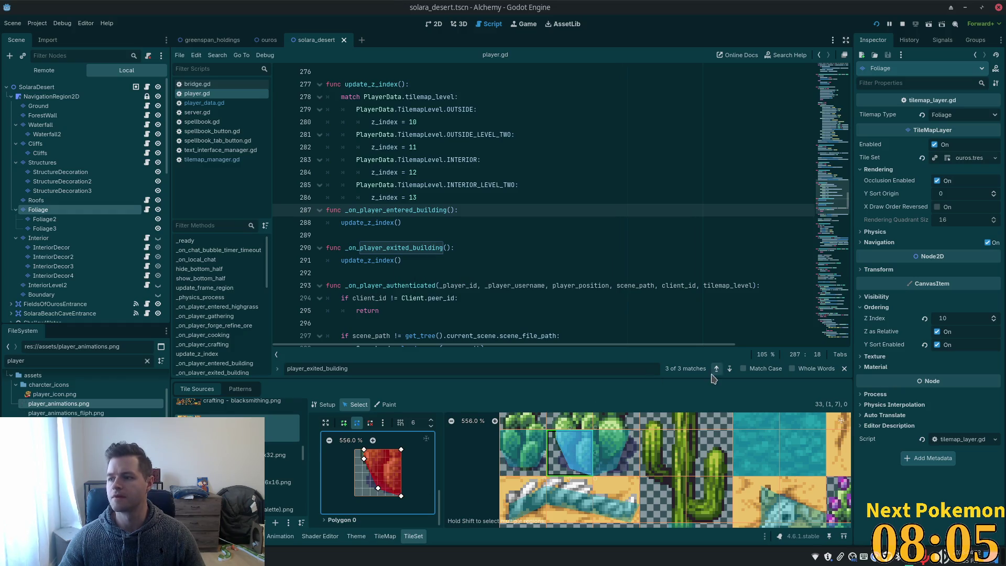
left_click(876, 23)
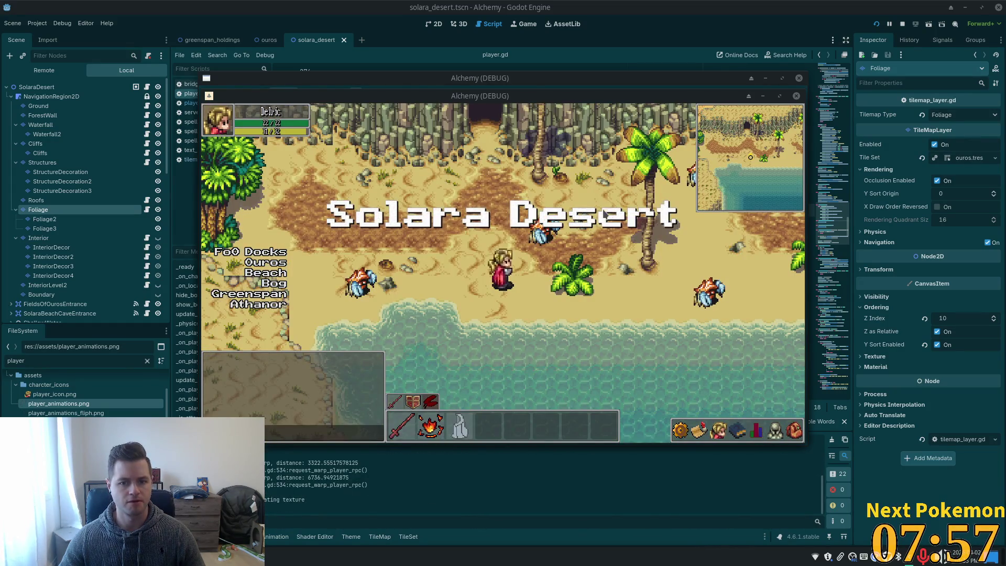
key("w")
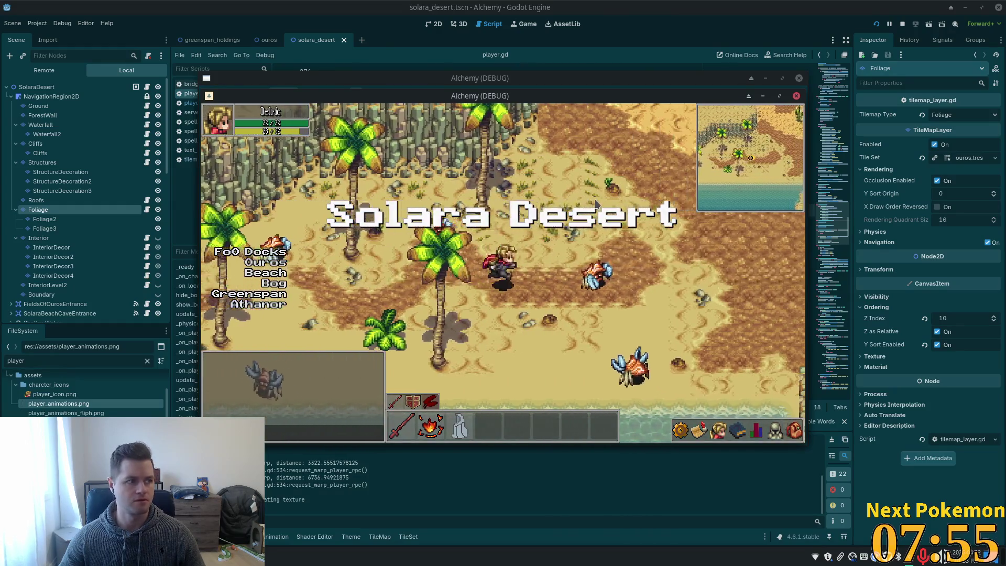
key("w")
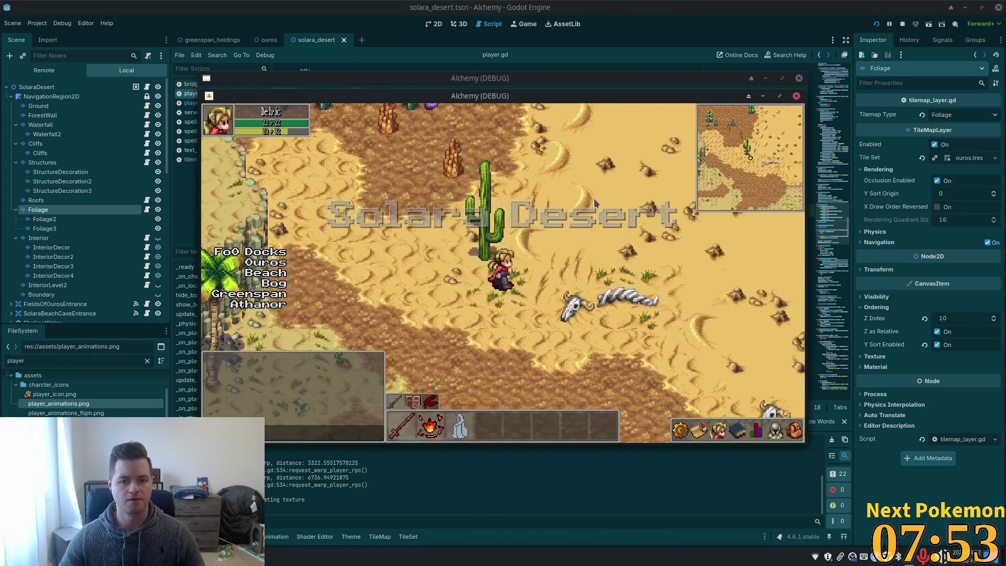
key("a")
key("w")
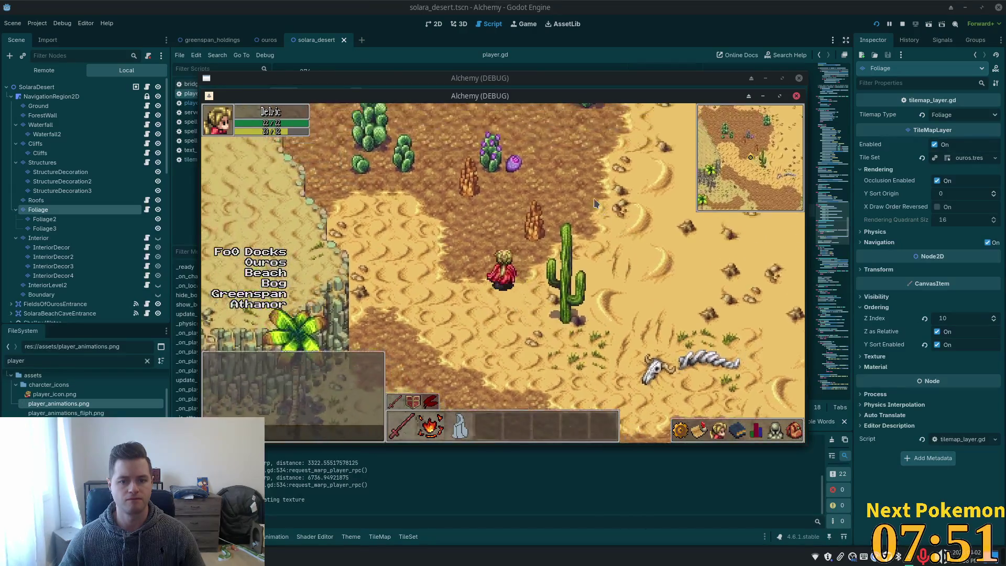
key("w")
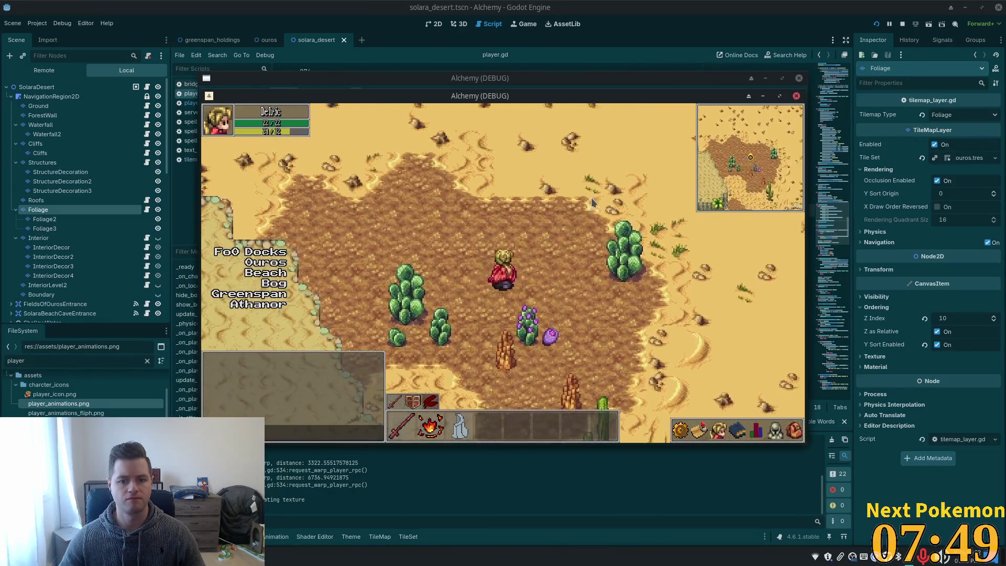
key("d")
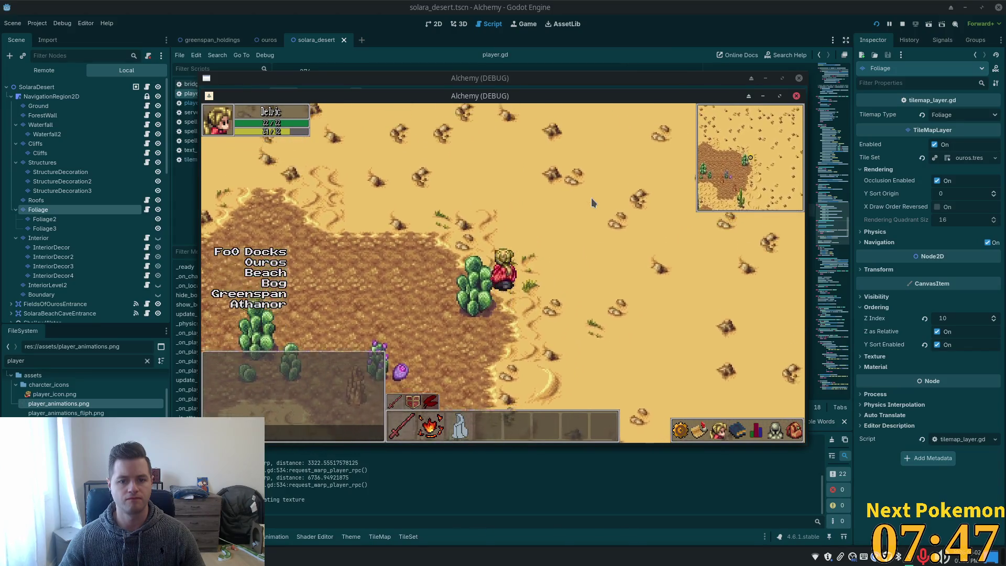
key("a")
key("s")
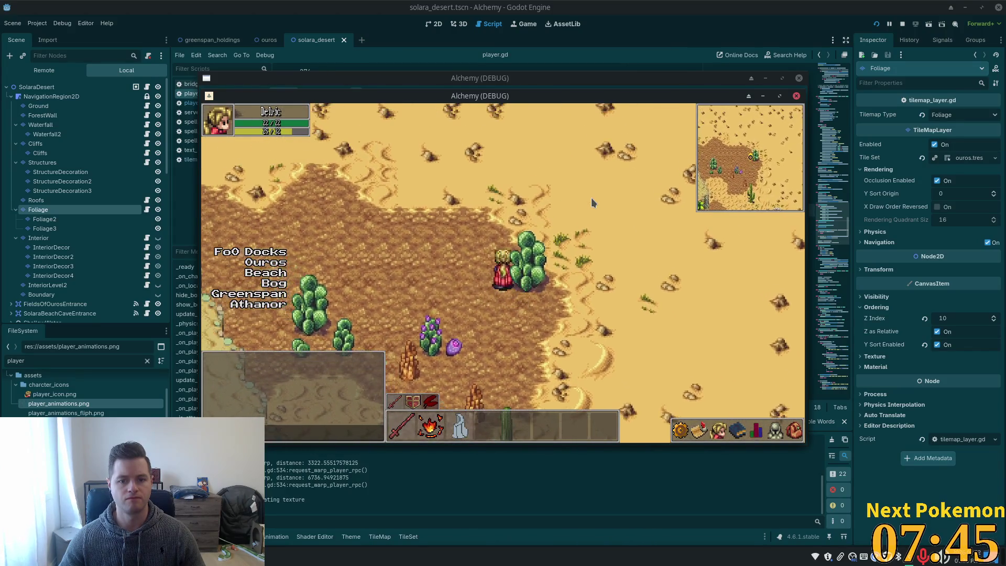
key("w")
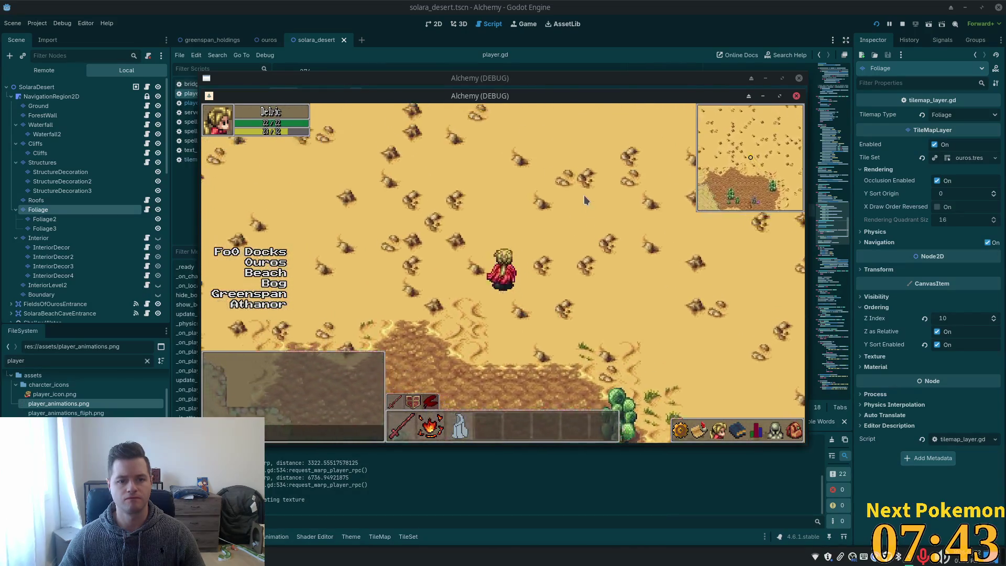
key("w")
key("d")
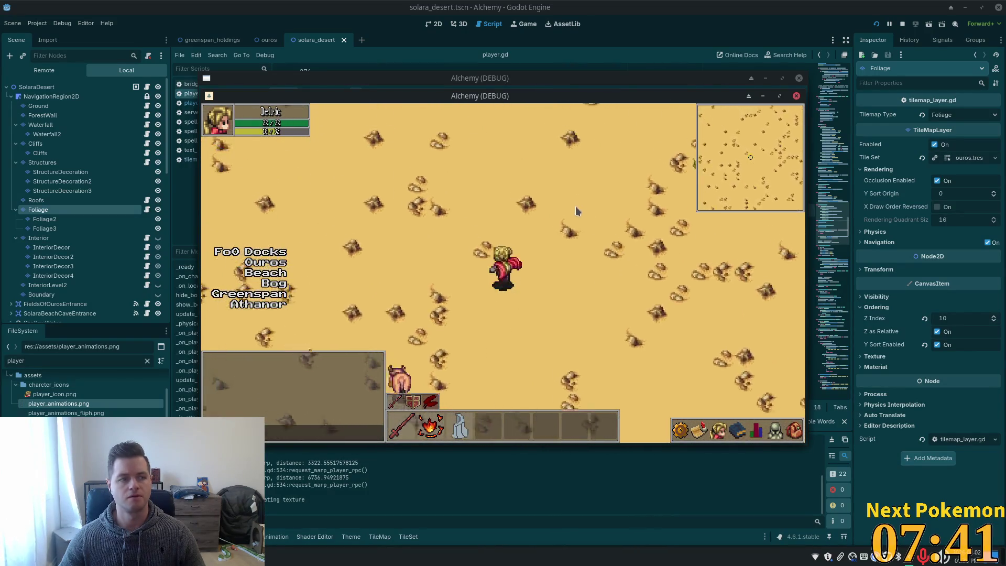
Step: Walk around the obelisks and along the cliffs, then east to the rocky ridge and cliff edge
key("w")
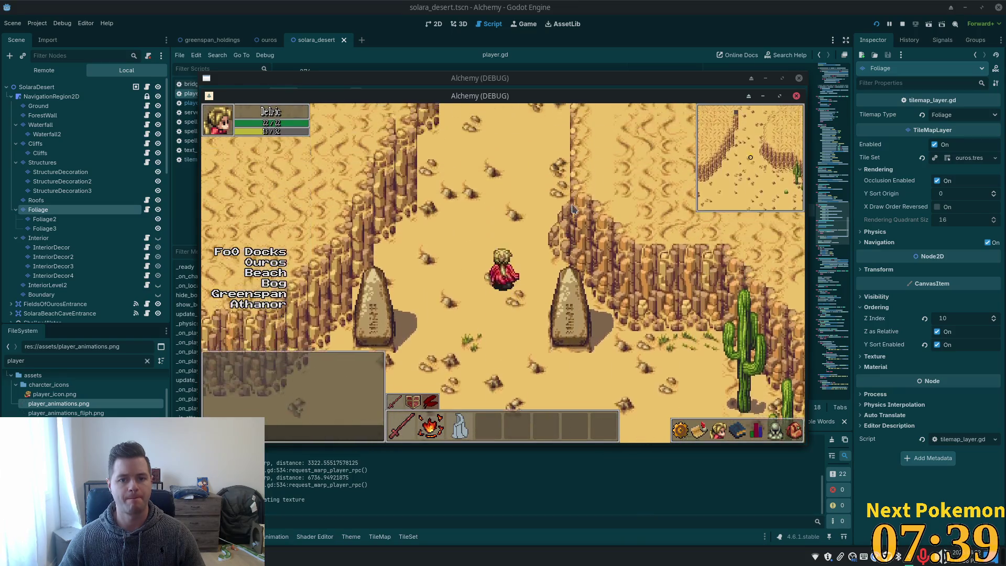
key("w")
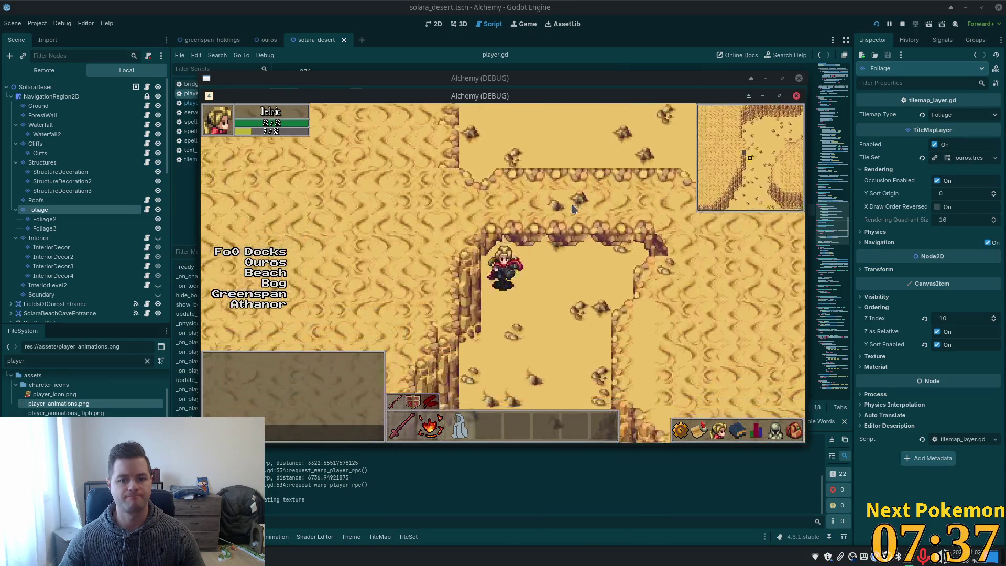
key("s")
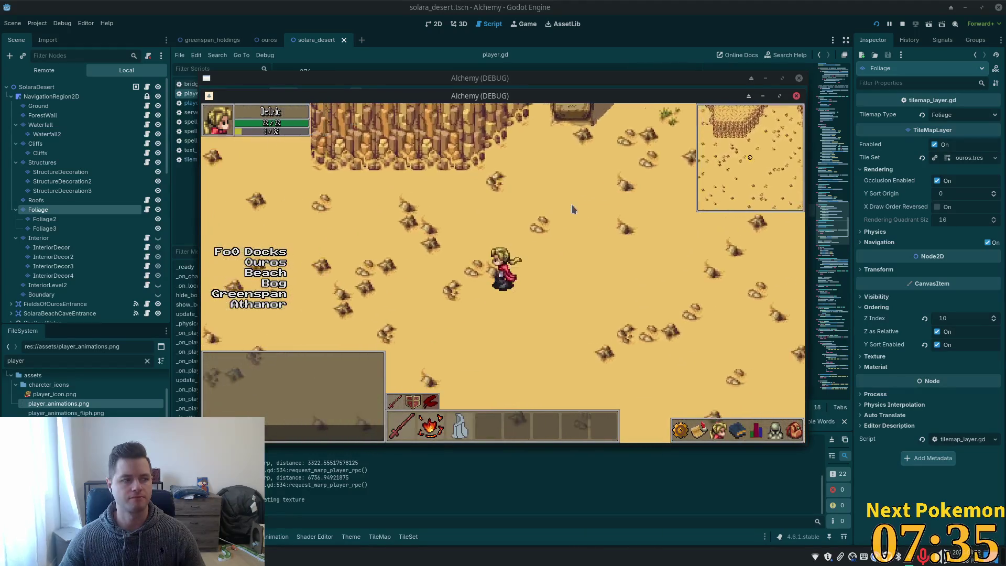
key("w")
key("a")
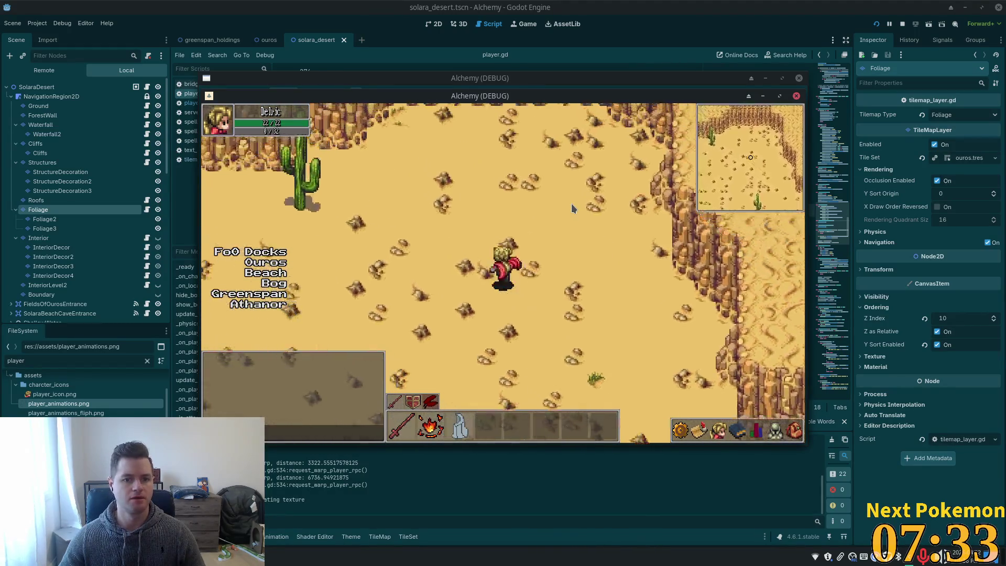
key("a")
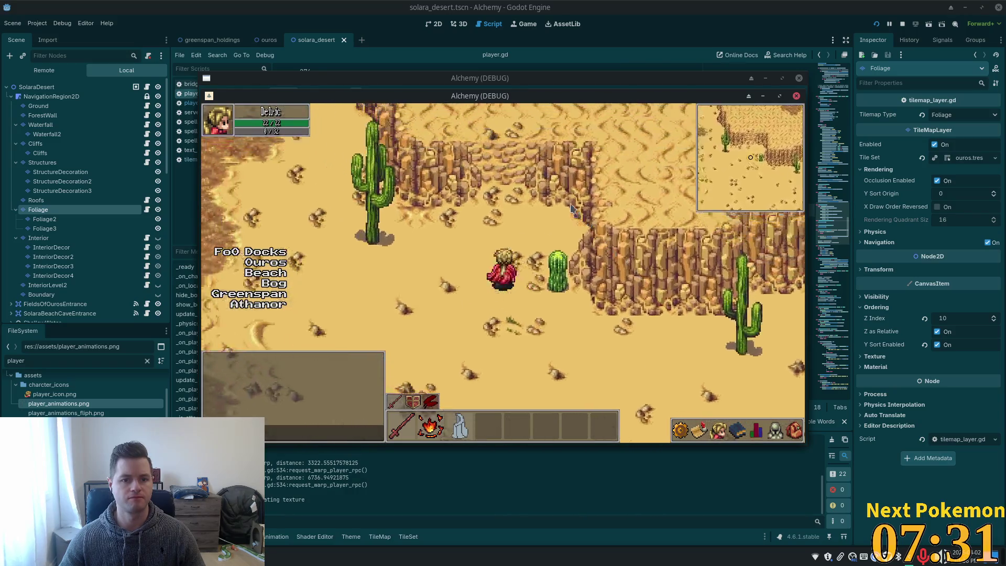
key("w")
key("a")
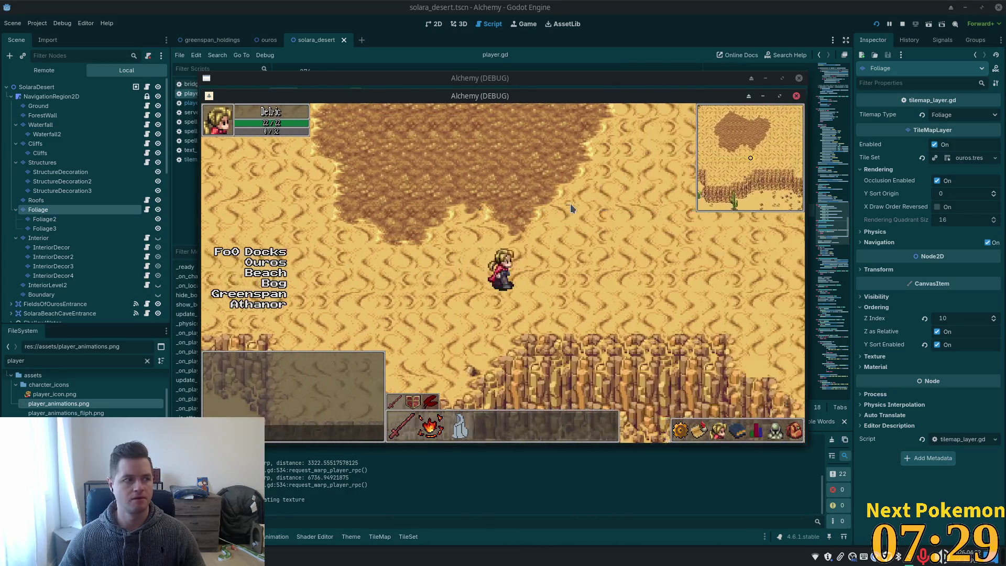
key("d")
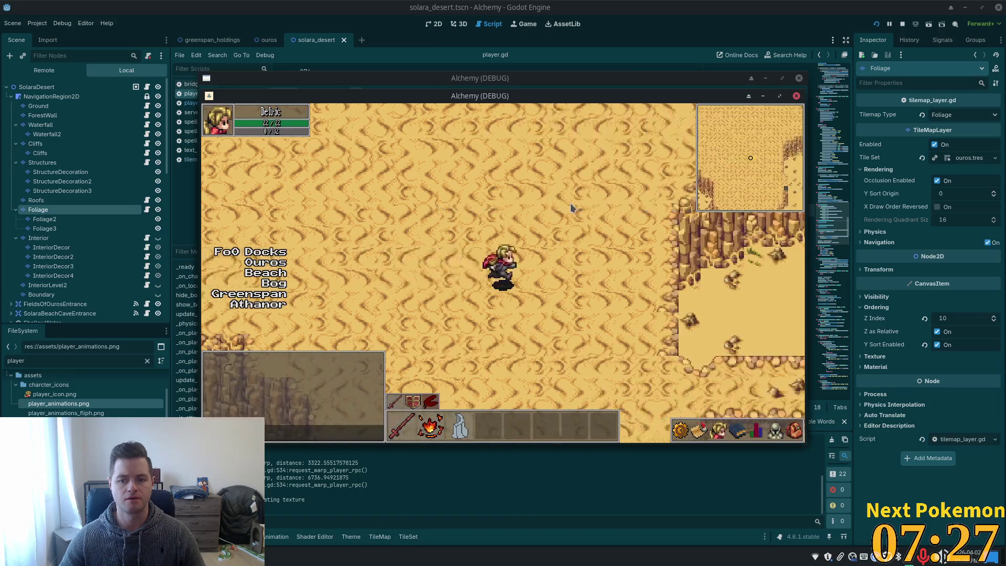
key("d")
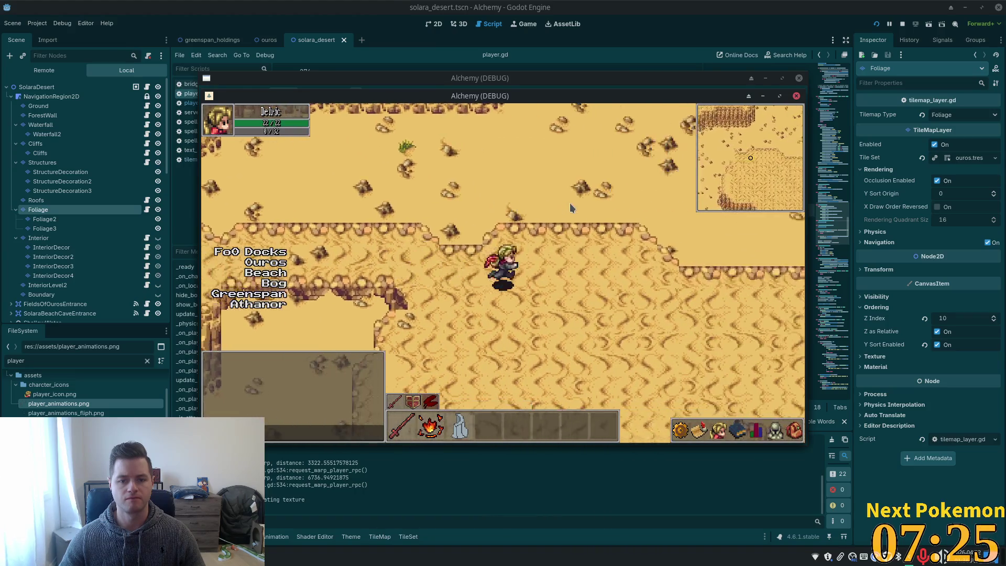
key("s")
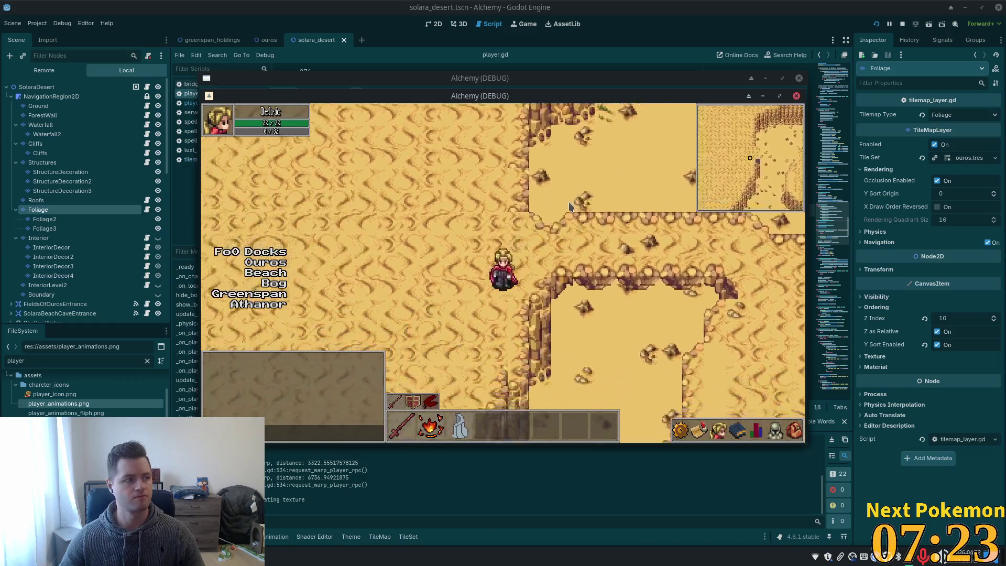
key("a")
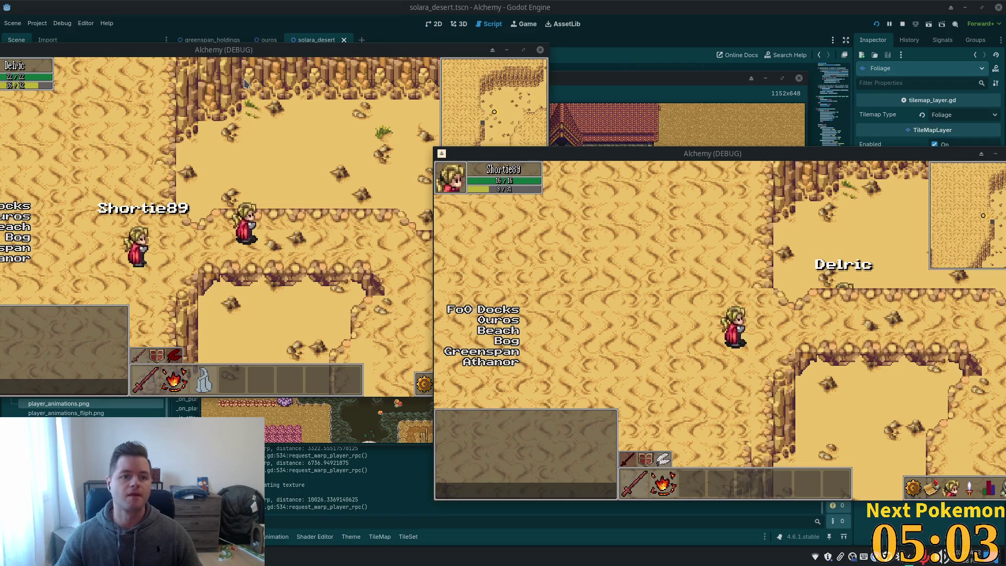
Step: Return to the script editor and open bridge.gd to read its tilemap-level functions
left_click(280, 6)
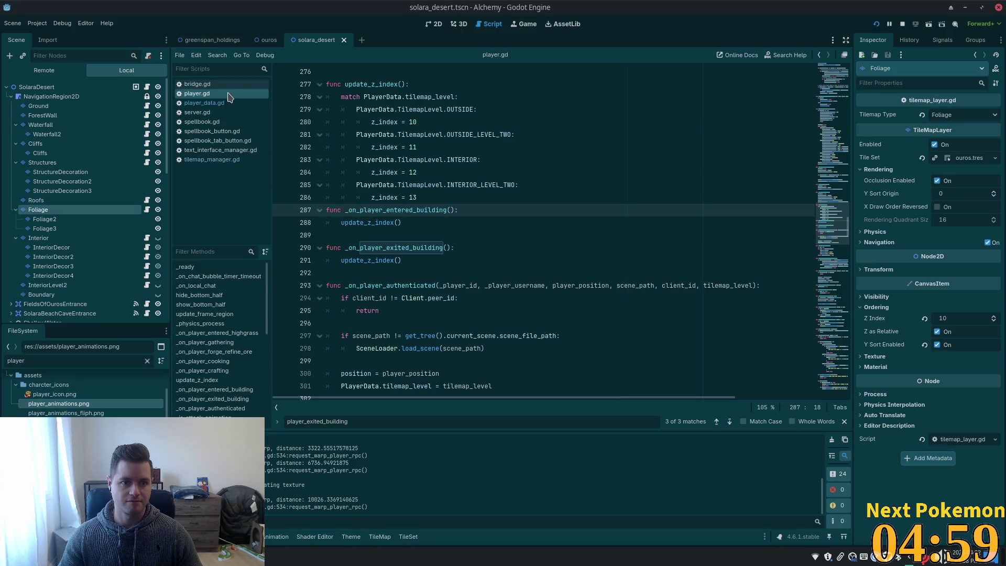
left_click(201, 84)
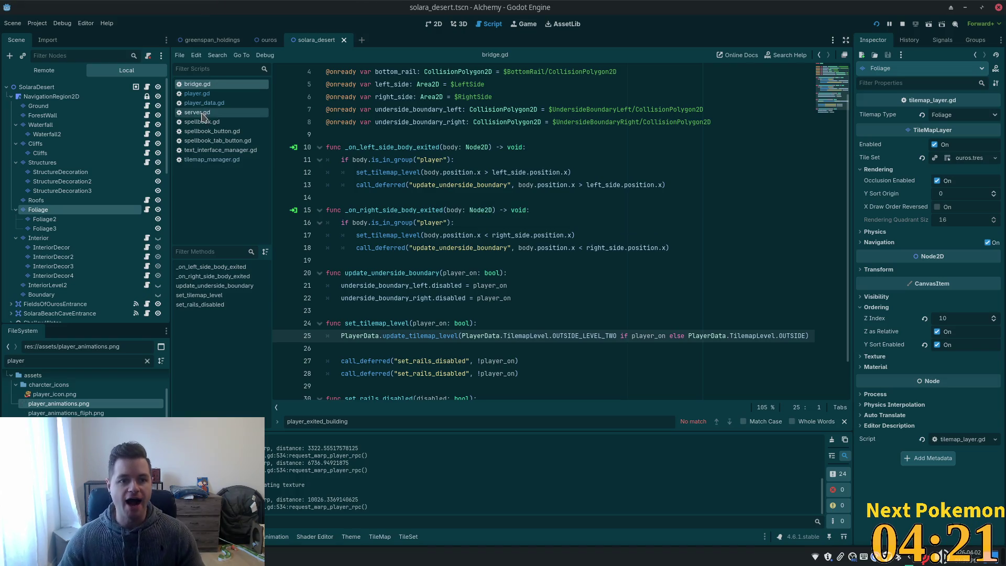
Step: Use Quick Open to view doorway.gd, then peer_player.gd at update_z_index
key("shift+alt+o")
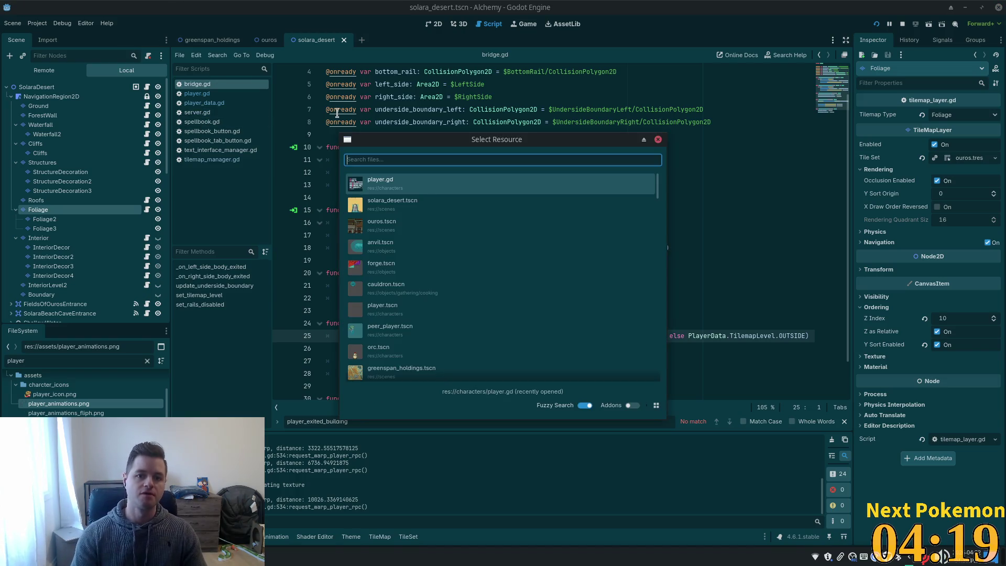
type("door")
key("Return")
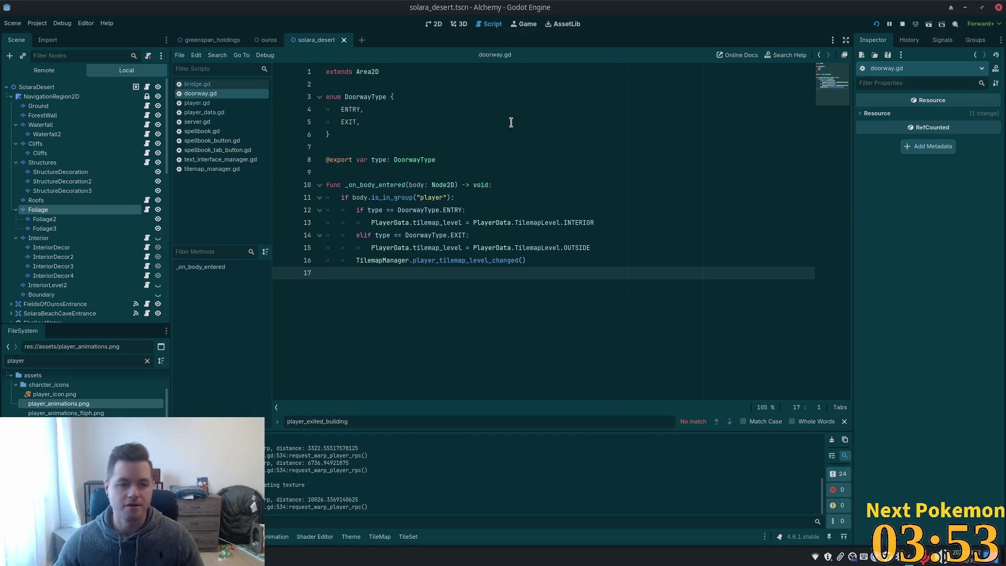
key("shift+alt+o")
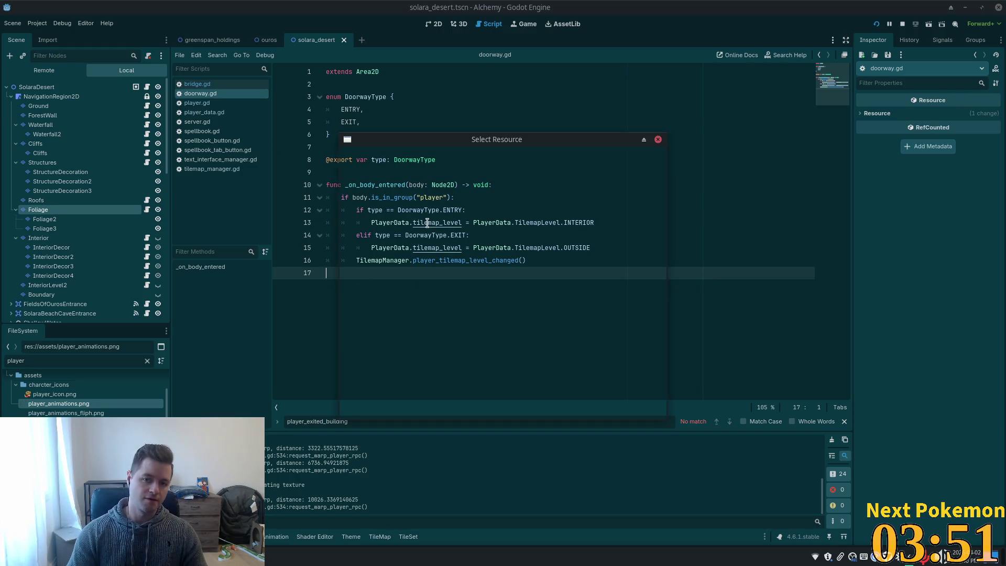
type("peer_pla")
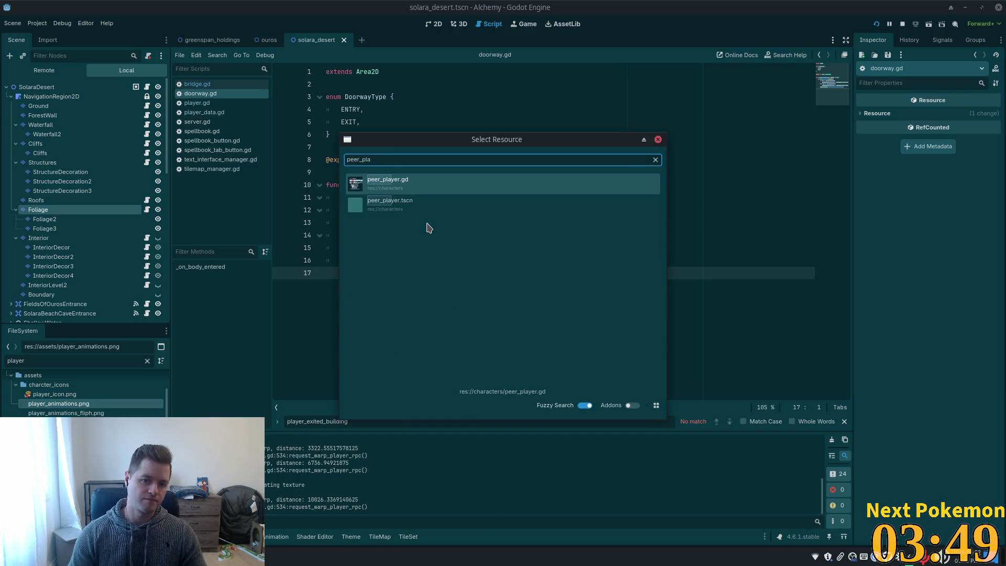
key("Return")
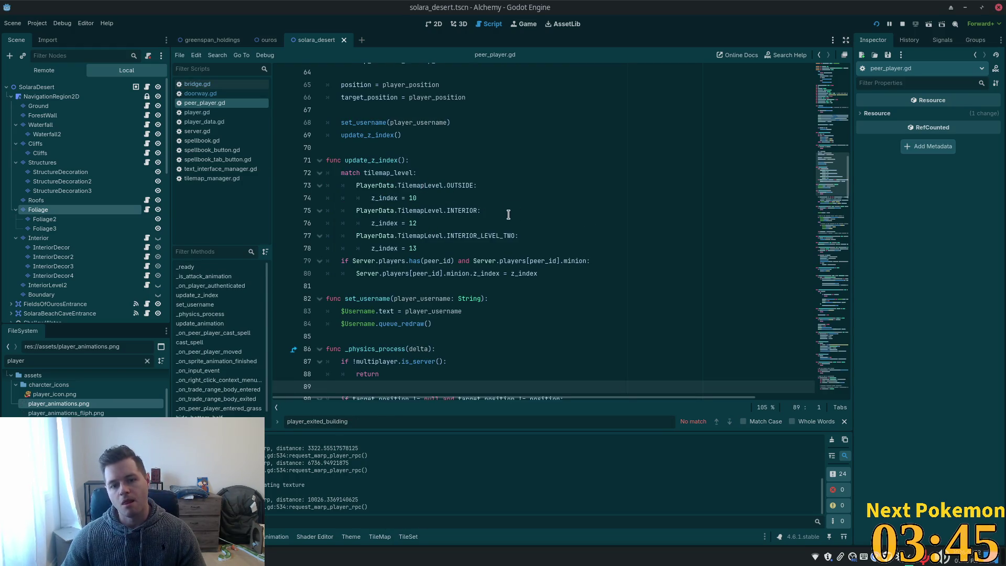
Step: Copy the OUTSIDE case with its z_index = 10 line and paste a duplicate below it
left_click(483, 235)
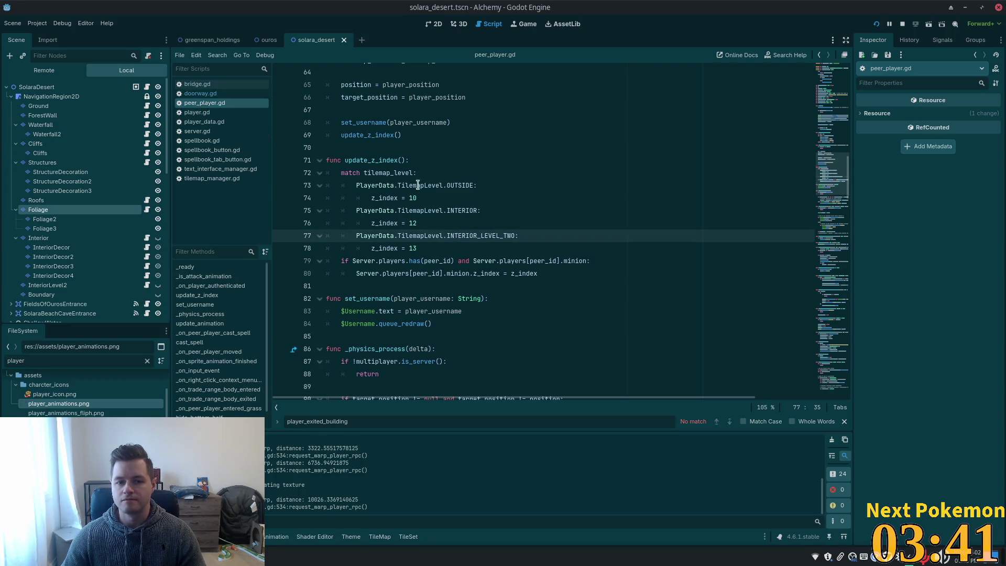
double_click(416, 248)
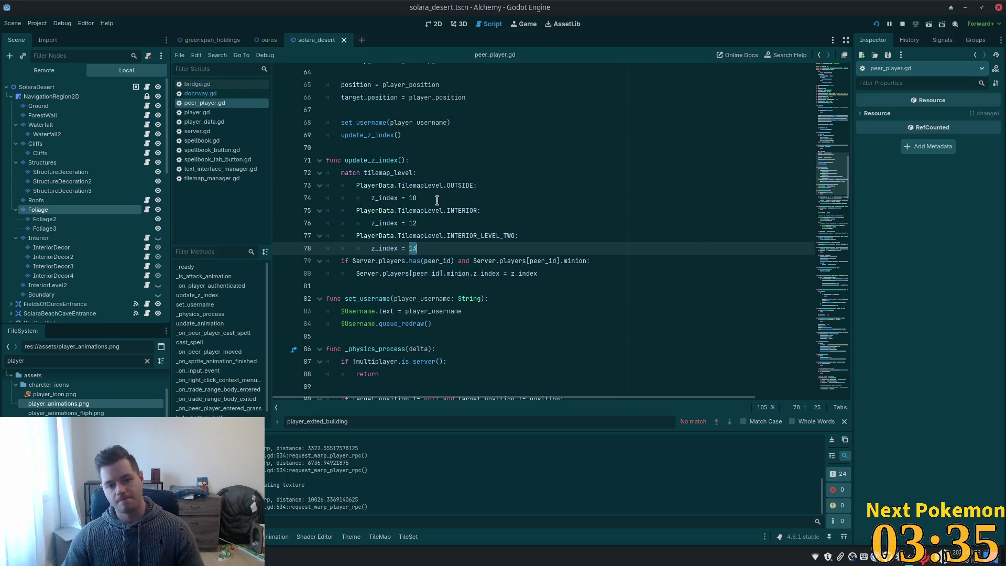
left_click_drag(440, 198, 358, 185)
key("ctrl+c")
left_click(456, 198)
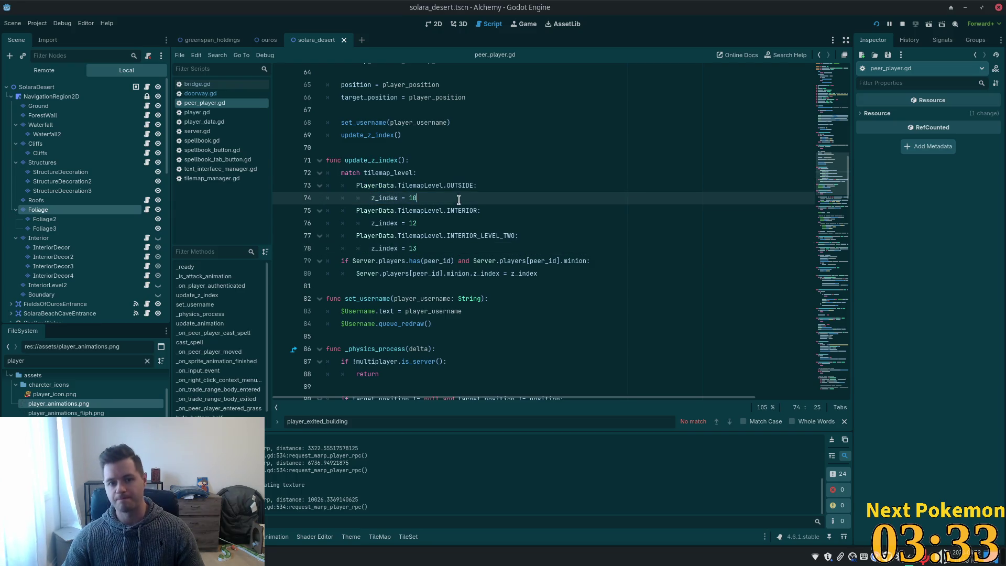
key("Return")
key("ctrl+v")
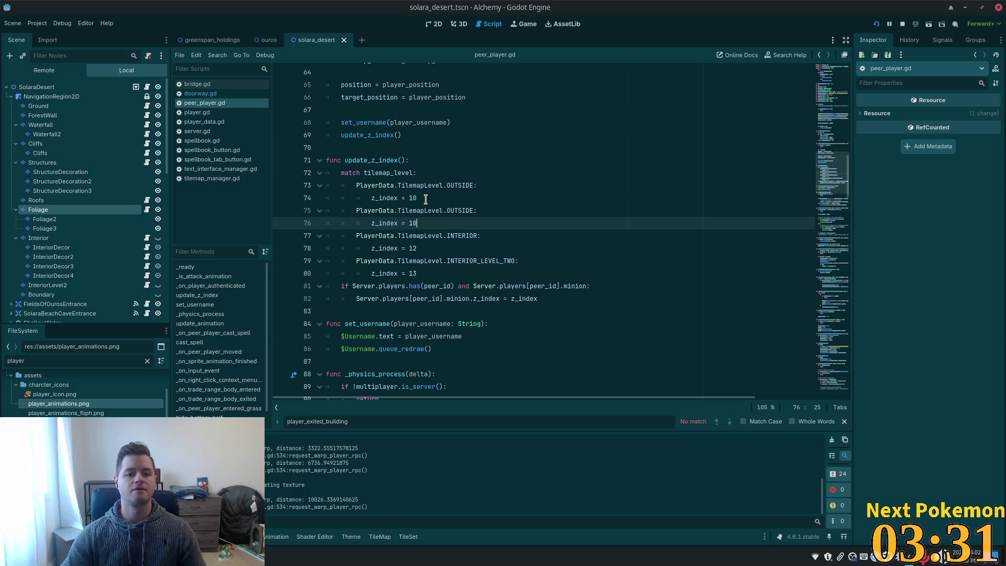
Step: Rename the copy to OUTSIDE_LEVEL_TWO with z_index 11 and save peer_player.gd
left_click(472, 210)
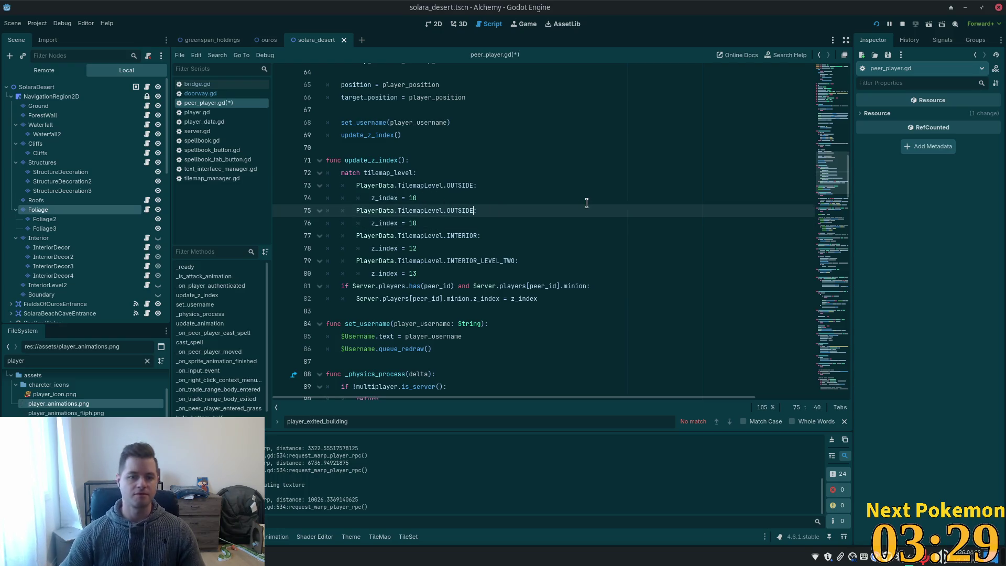
type("_LEVEL_TWO")
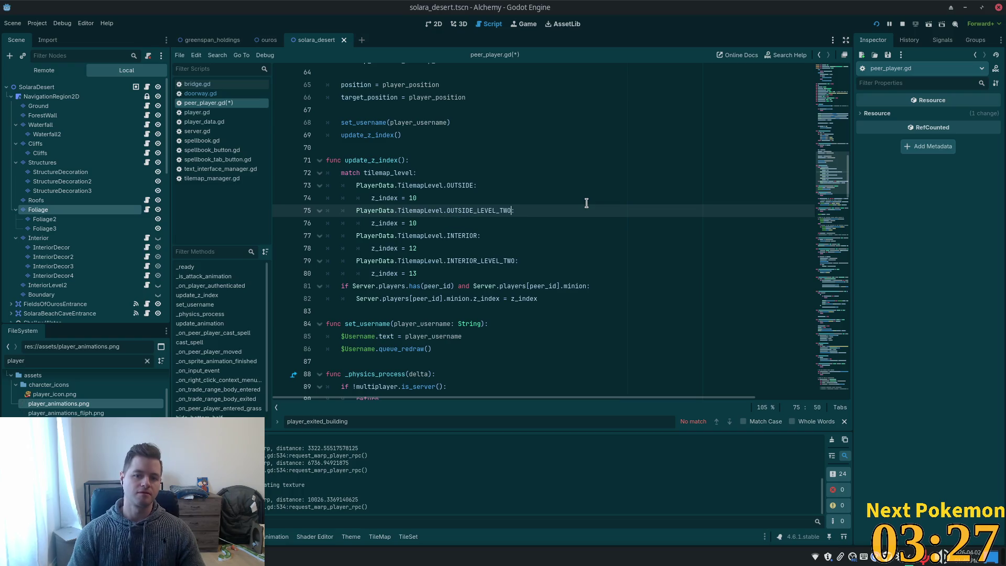
left_click(425, 222)
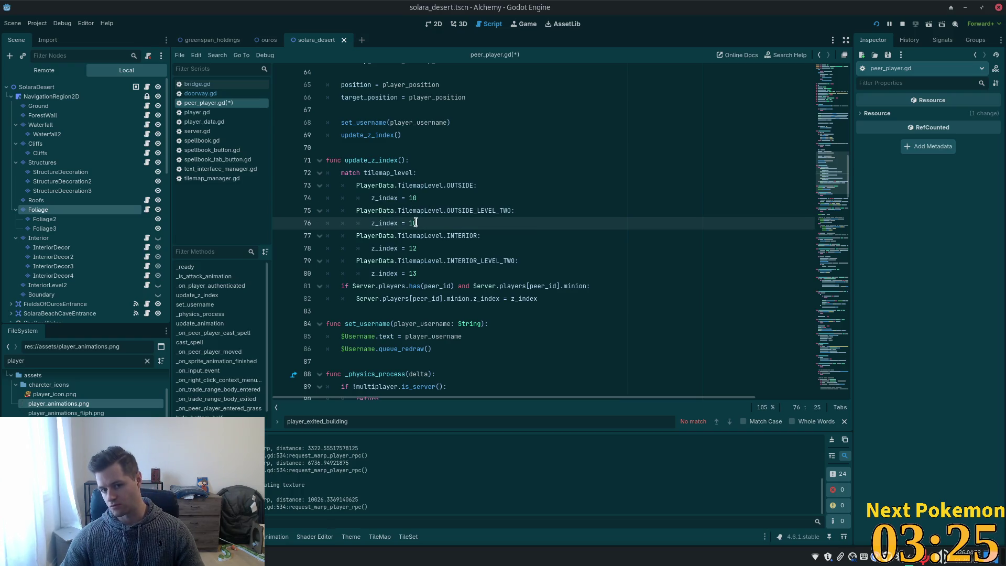
key("BackSpace")
type("1")
key("ctrl+s")
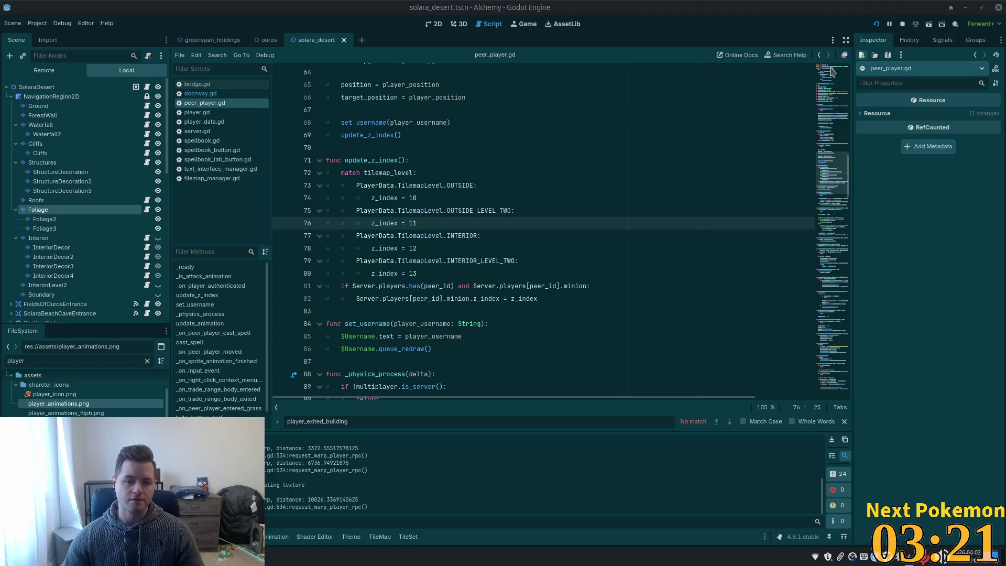
Step: Bring both game windows forward and walk the two players past each other to check layering
left_click(299, 516)
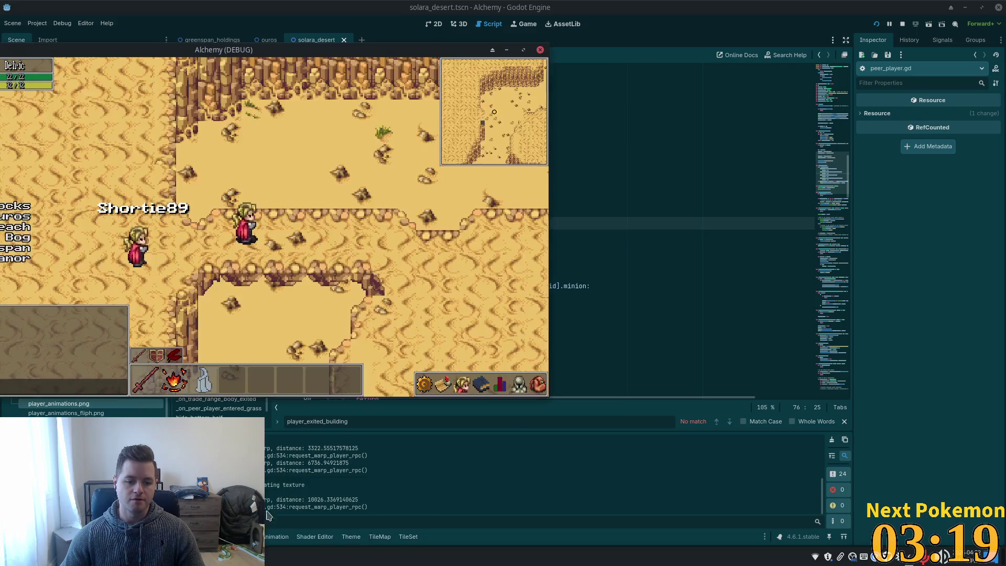
left_click(299, 516)
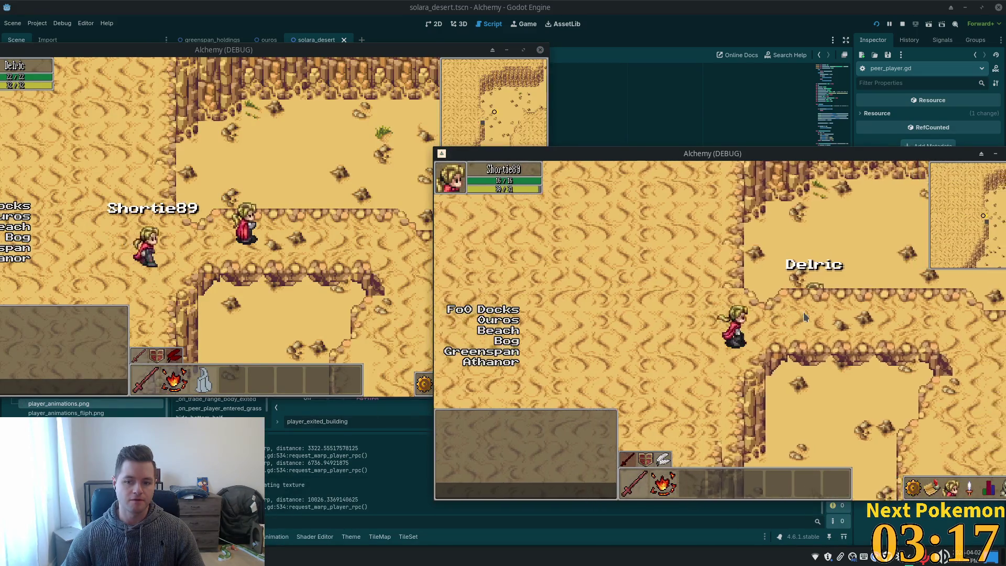
key("Left")
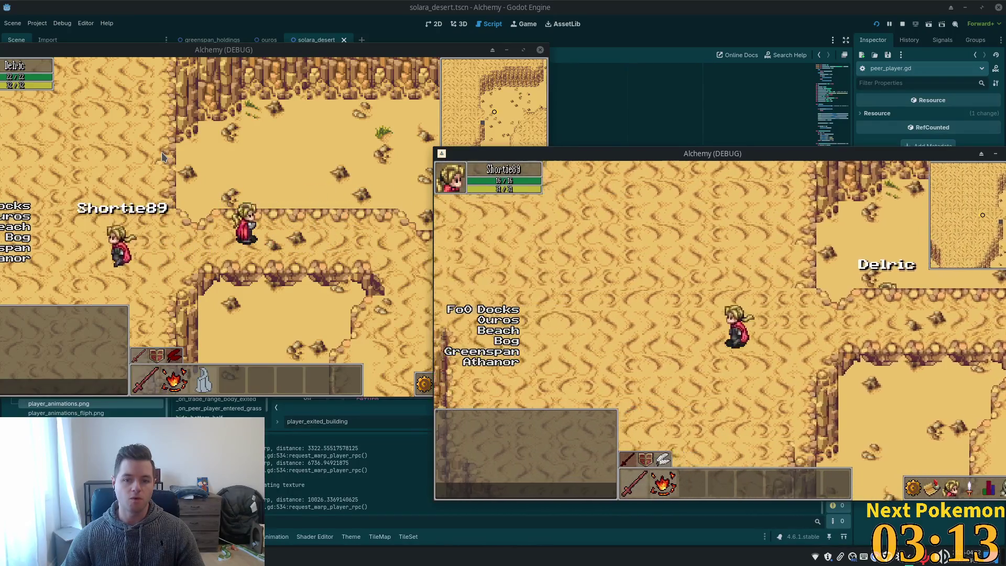
left_click(164, 159)
key("Left")
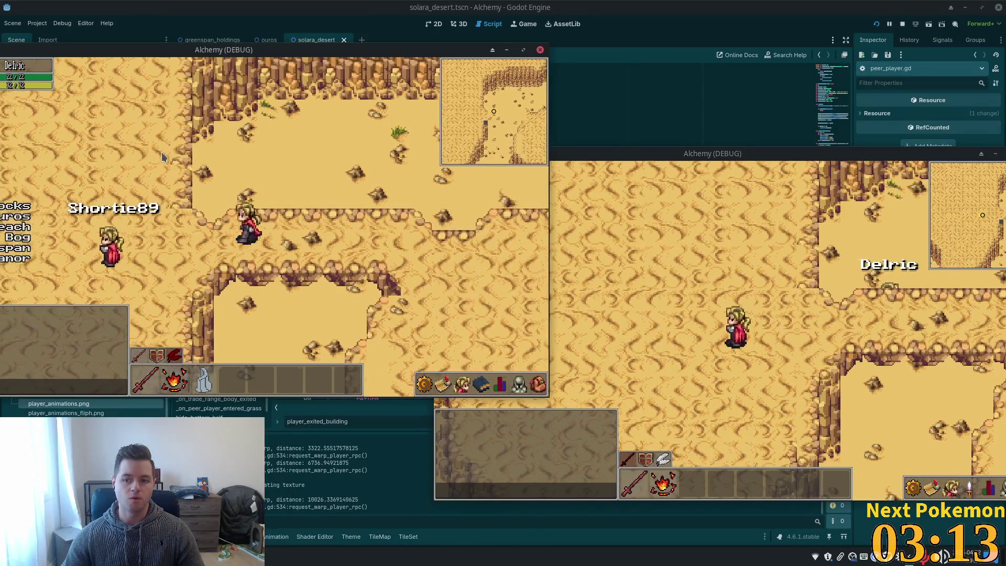
key("Right")
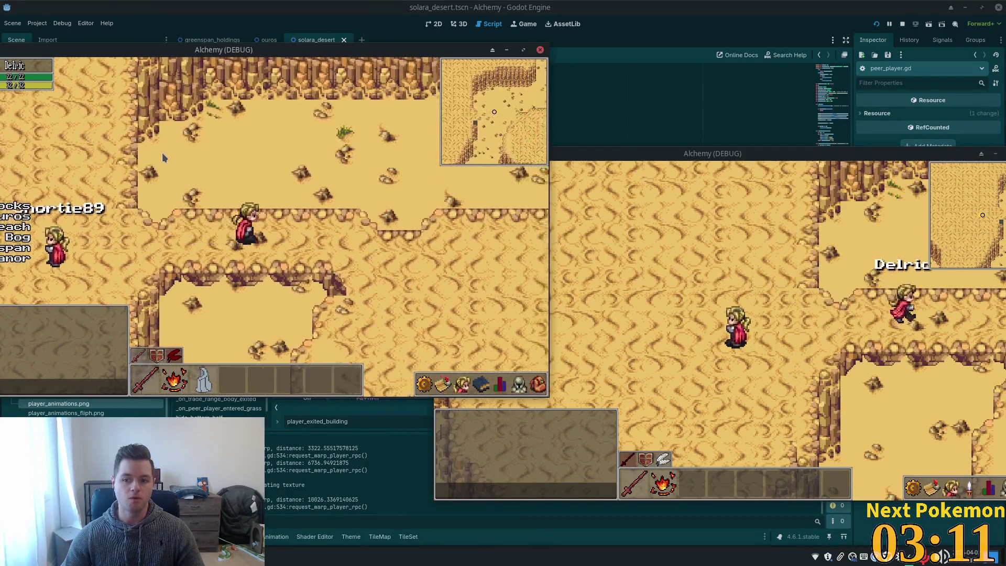
key("Left")
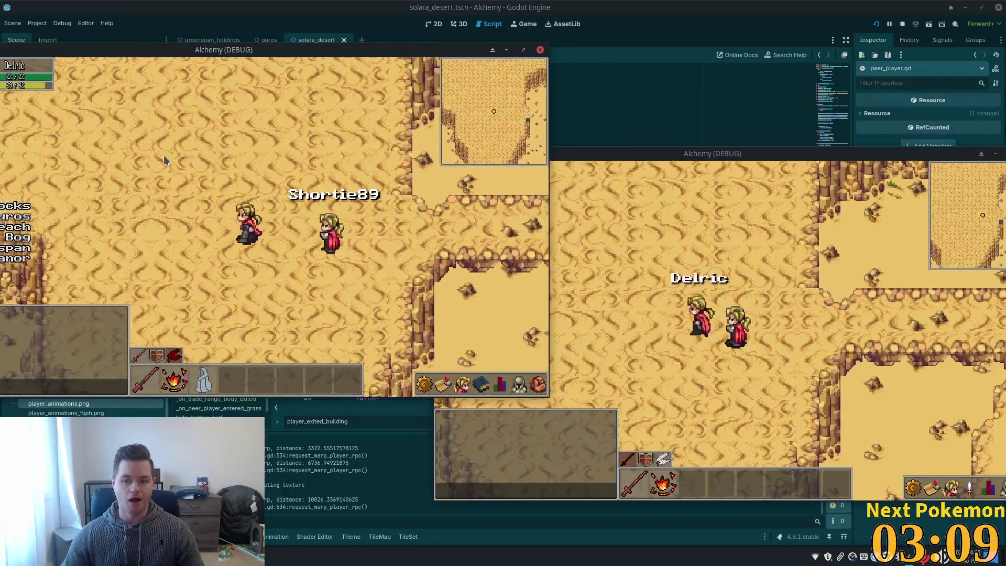
Step: Walk one player past the cliffs and through the obelisk corridor into open desert
key("Left")
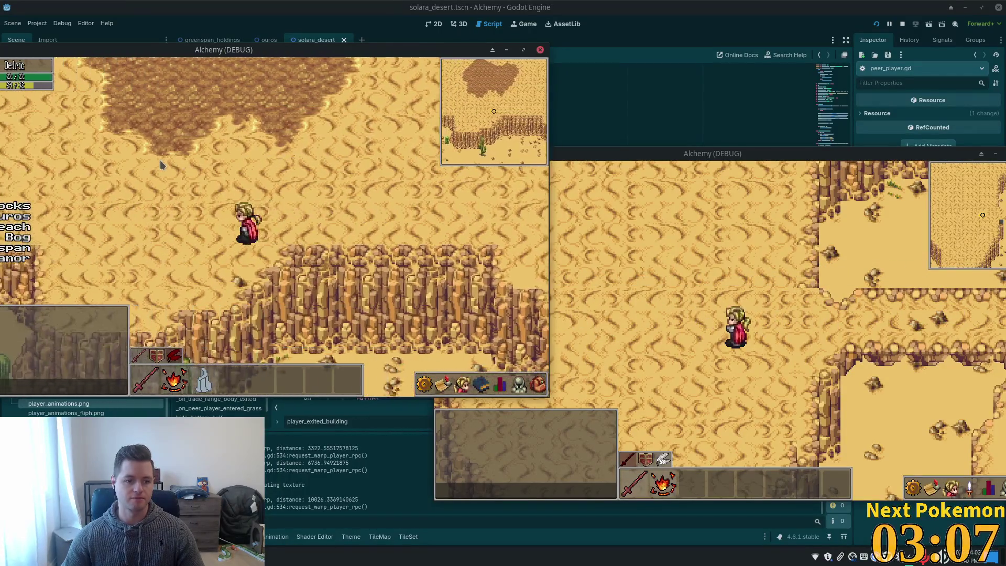
key("Down")
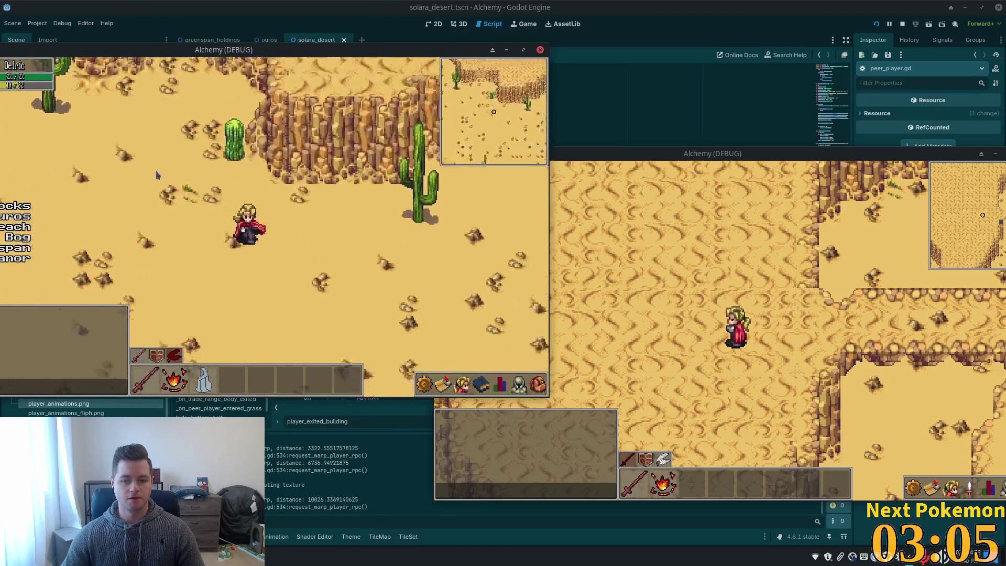
key("Right")
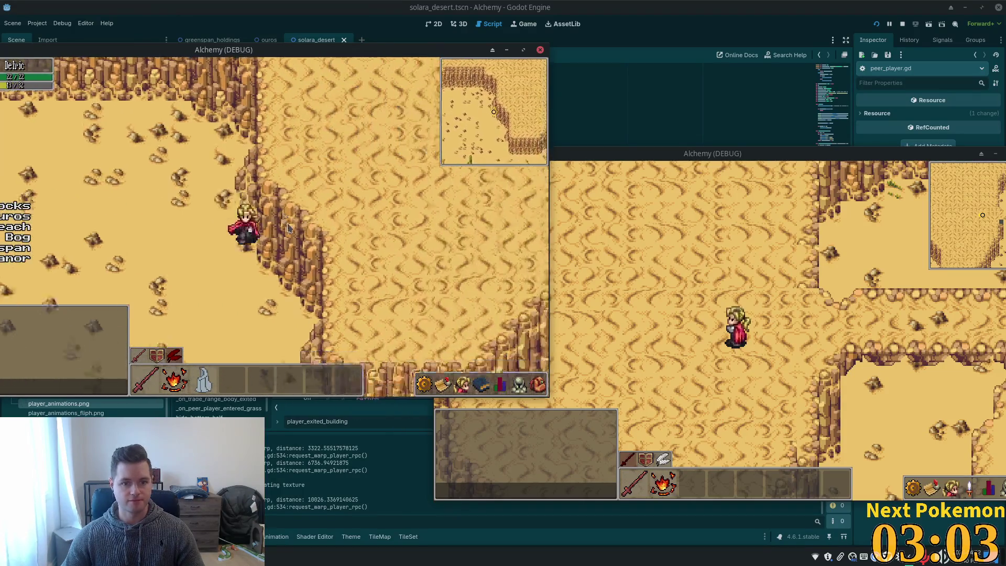
key("Up")
key("Right")
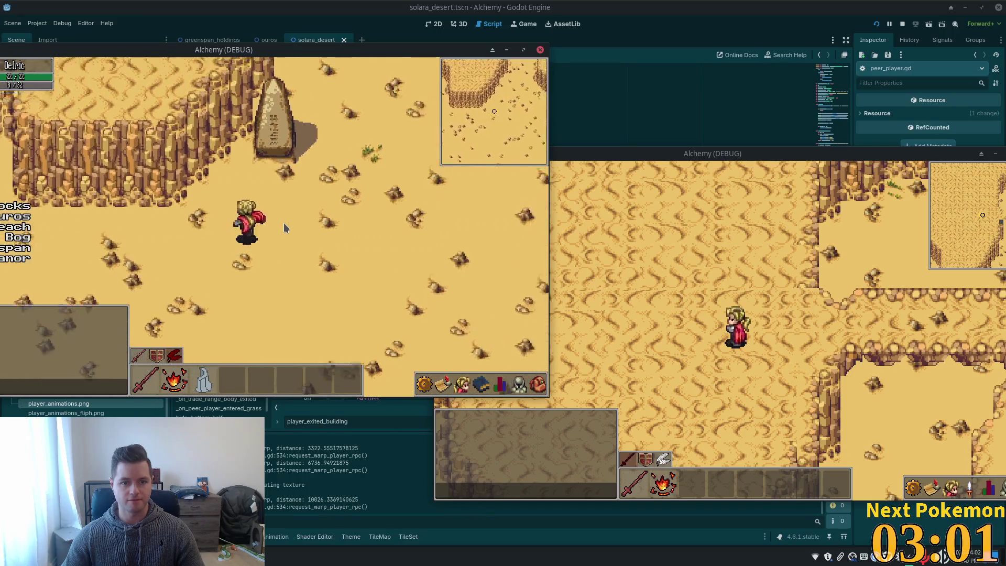
key("Up")
key("Up")
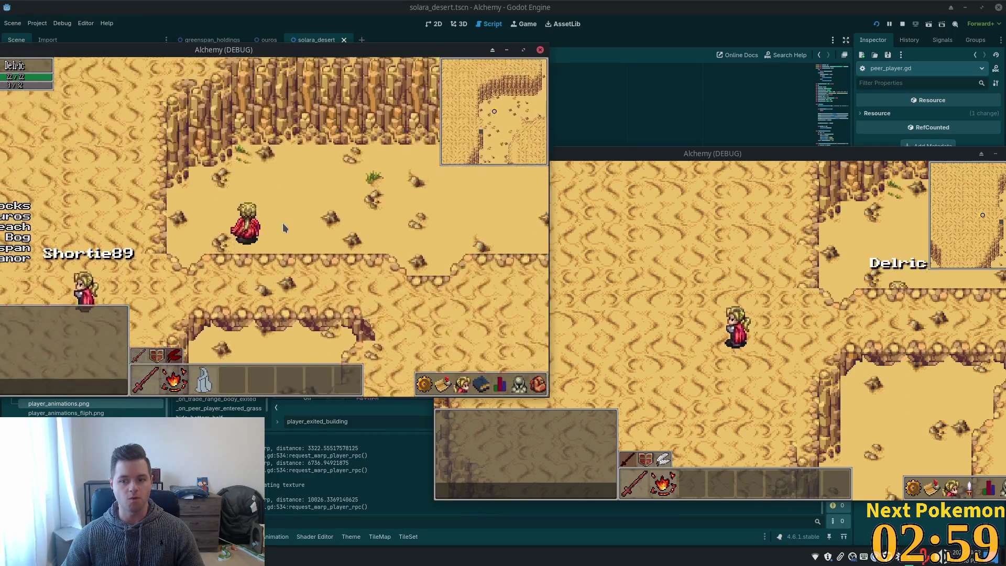
key("Down")
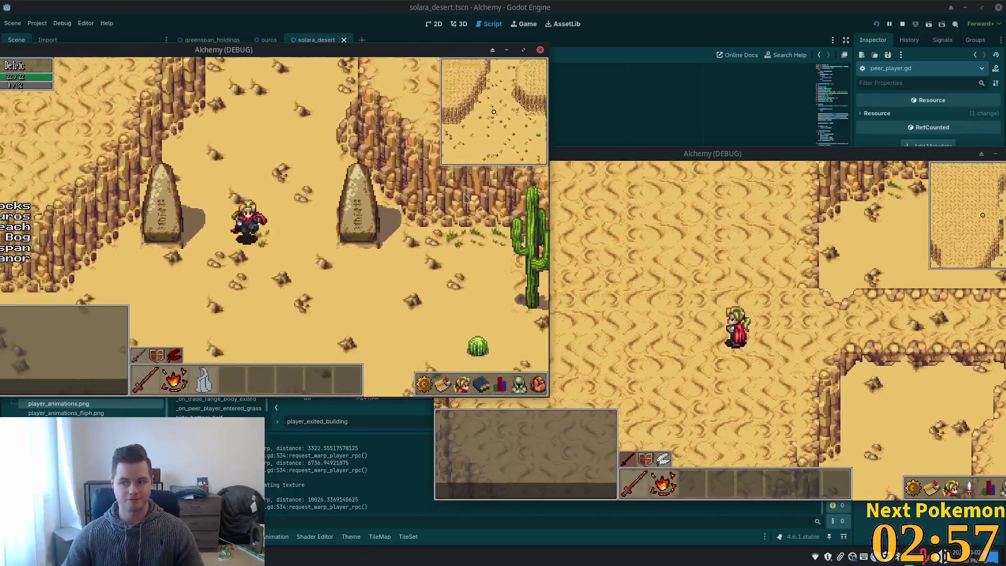
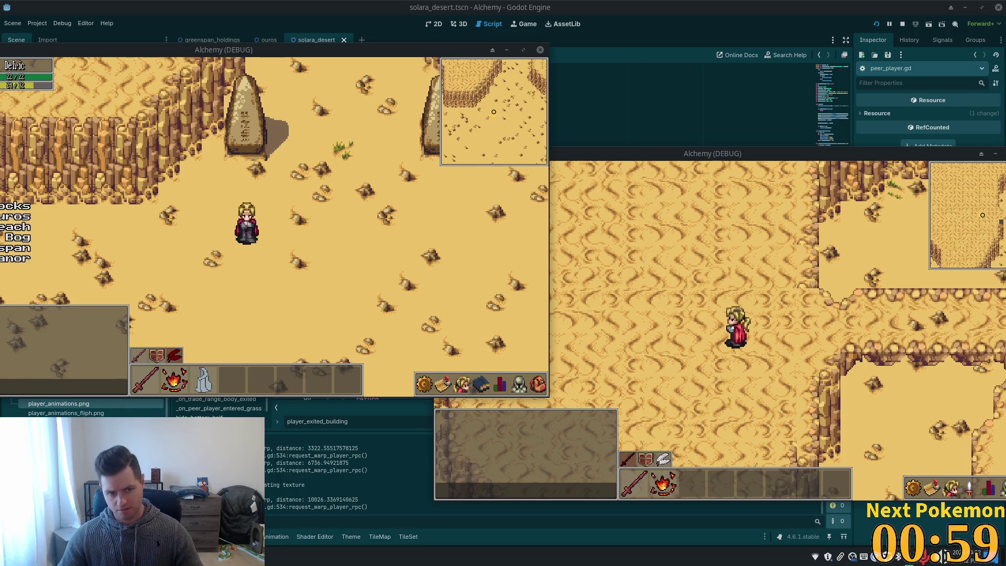
Step: Focus the second Alchemy window and walk the character up past the cliffs onto open sand
left_click(856, 226)
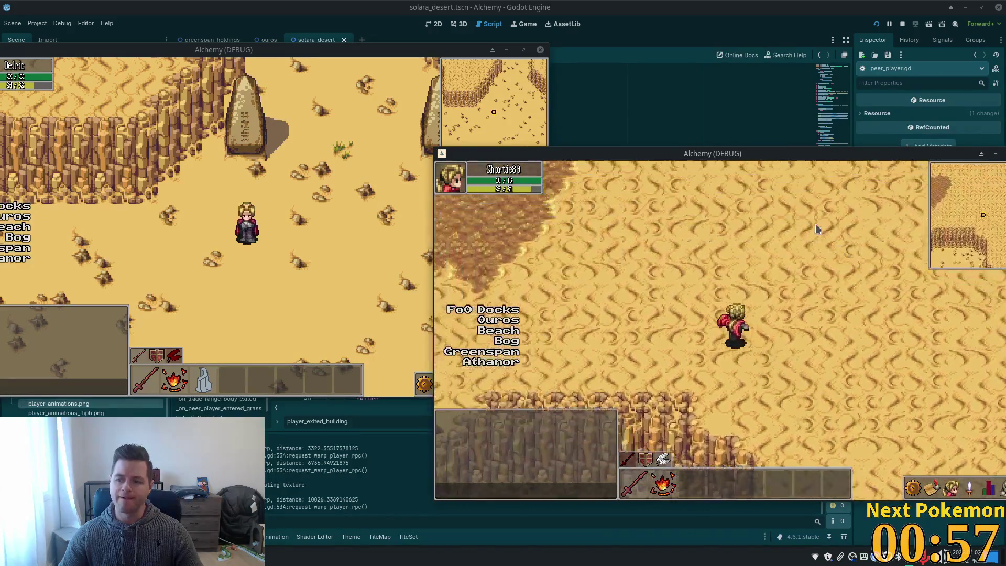
key("Up")
key("Left")
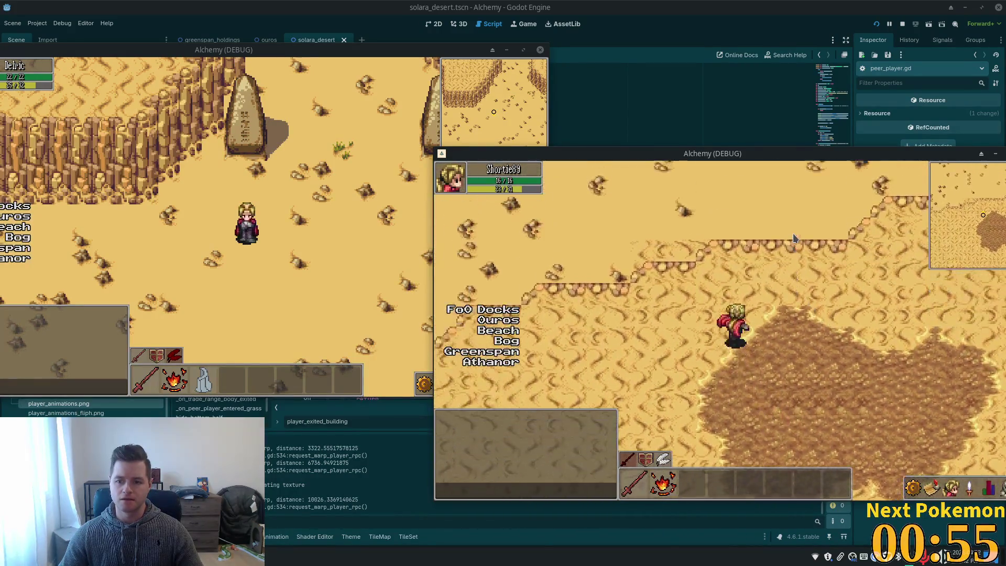
key("Up")
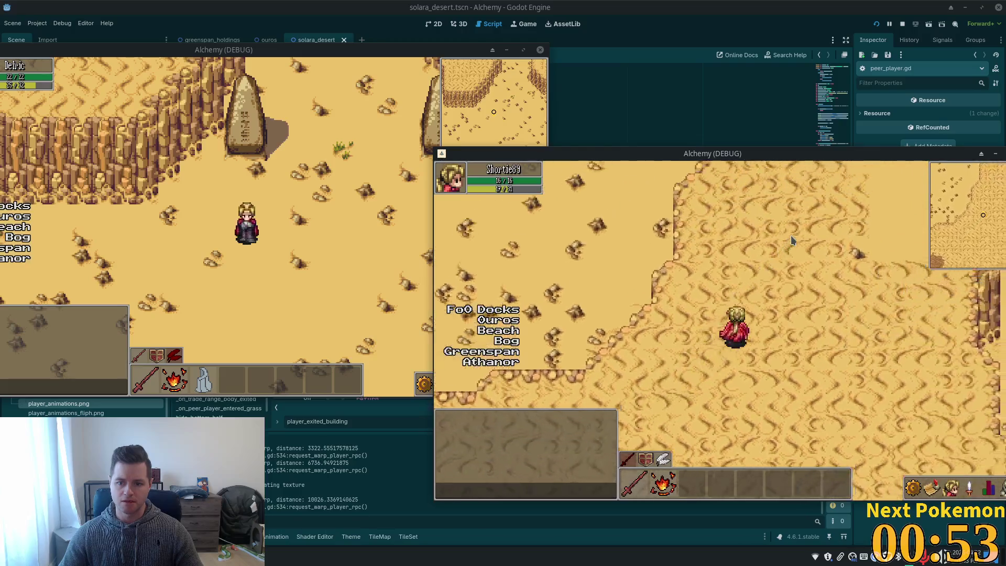
key("Left")
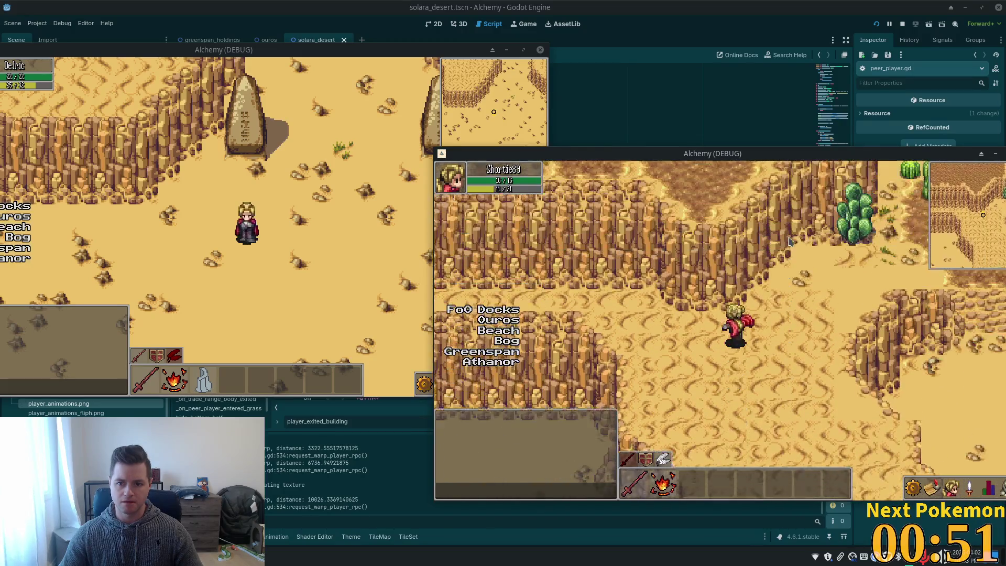
key("Up")
key("Right")
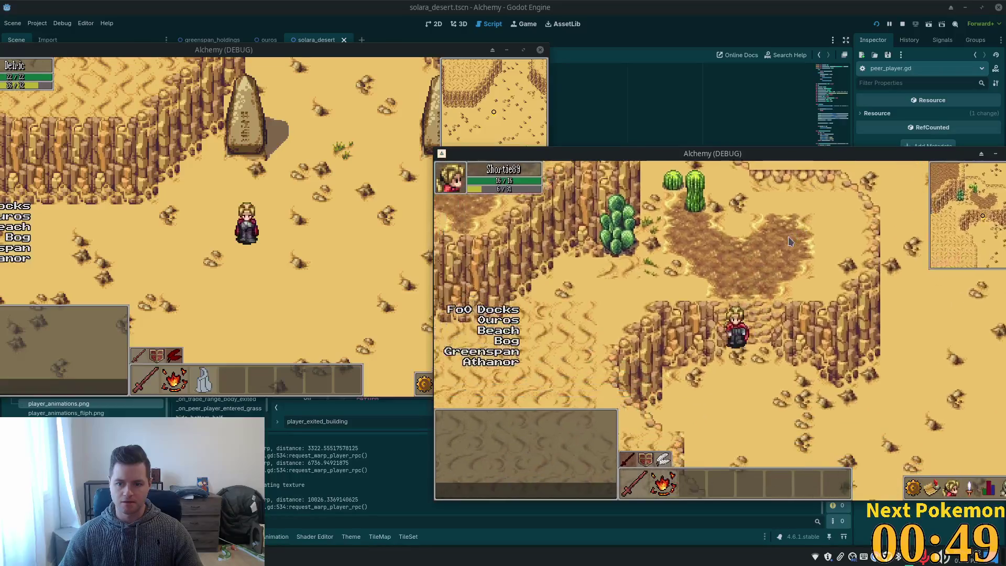
key("Up")
key("Right")
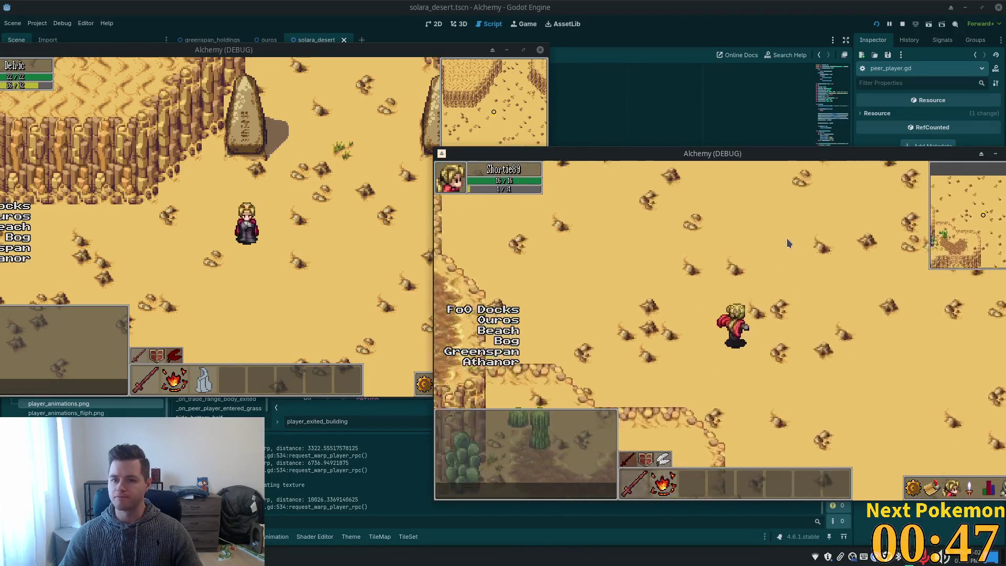
Step: Walk the character back down and right toward the cliff by the town
key("Up")
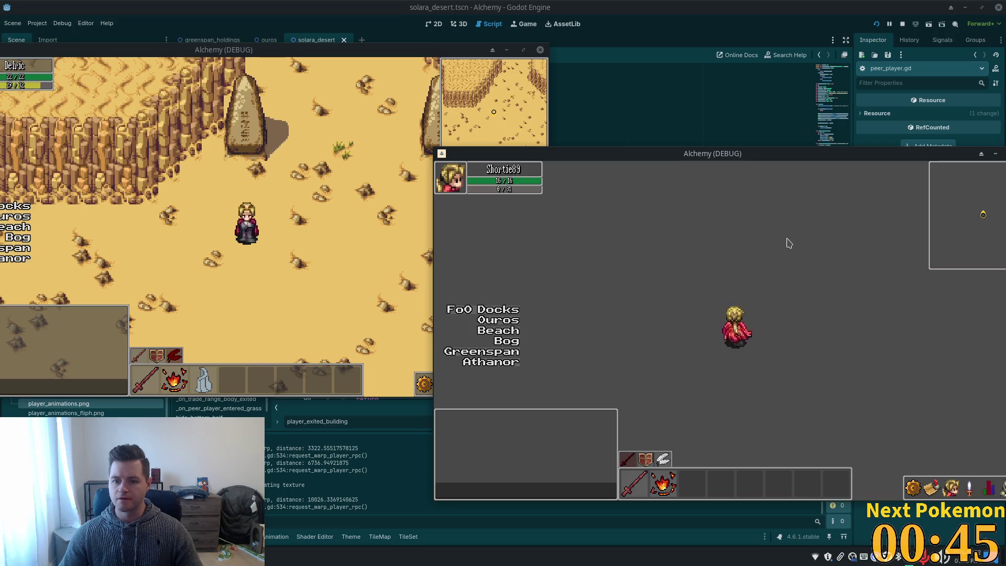
key("Down")
key("Down")
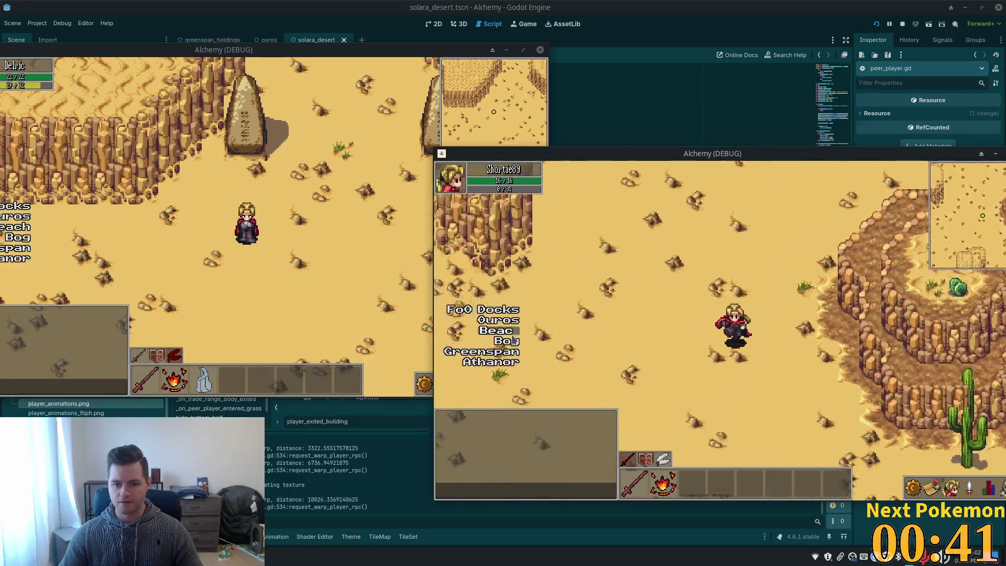
key("Right")
key("Down")
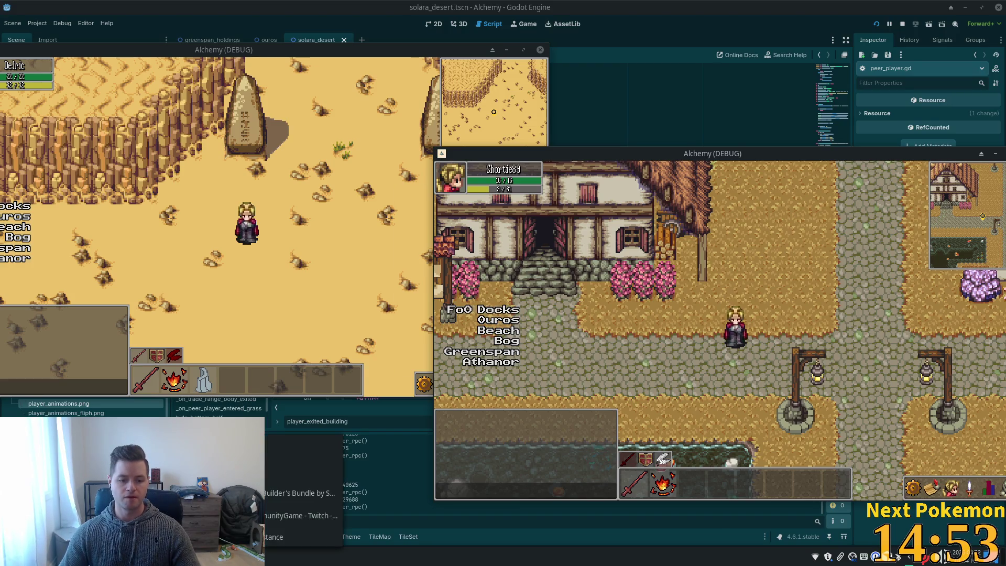
key("alt+Tab")
Step: Clear the Pokémon search field so all 663 Pokémon are listed again
left_click(376, 132)
type("arb")
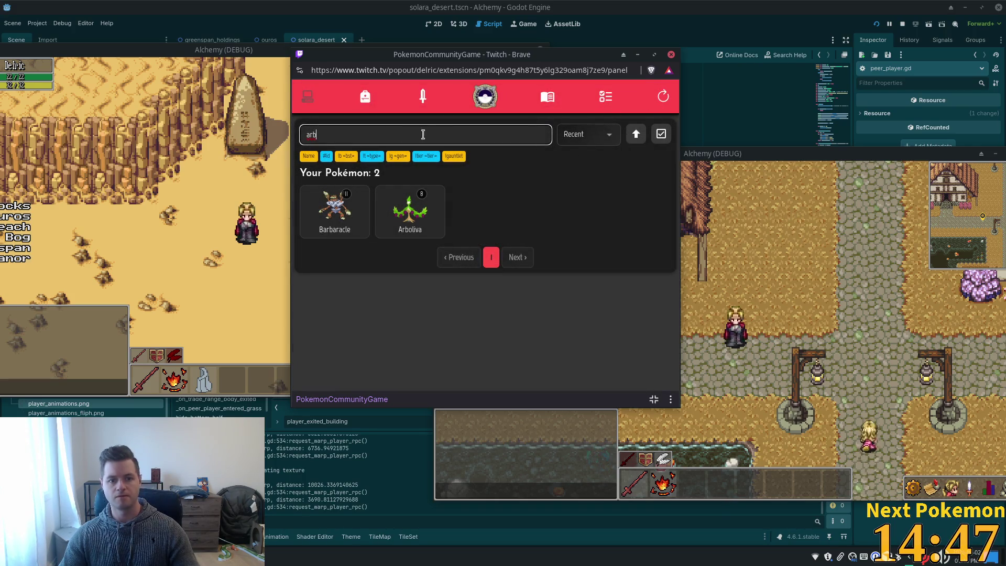
key("BackSpace")
key("BackSpace")
key("BackSpace")
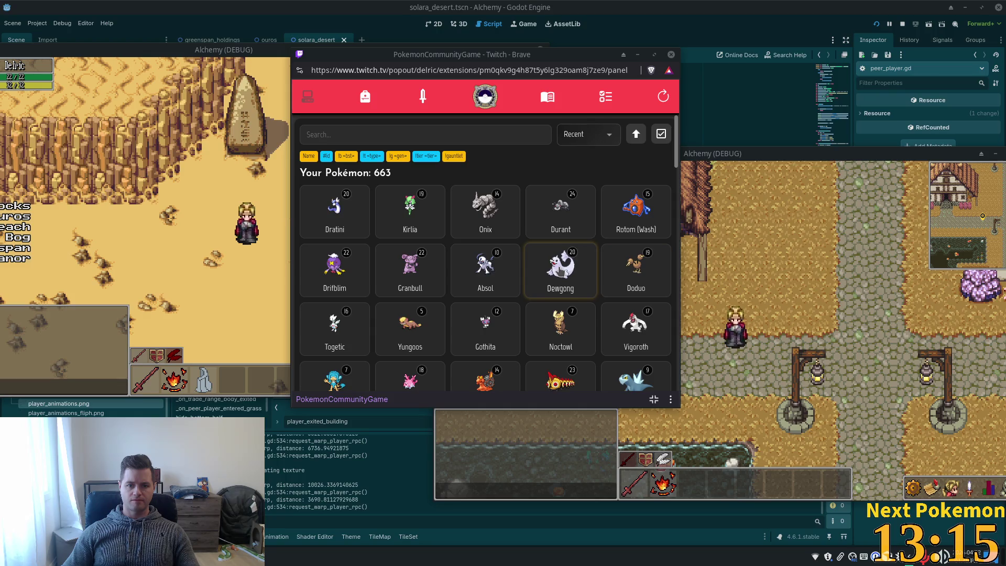
left_click(491, 267)
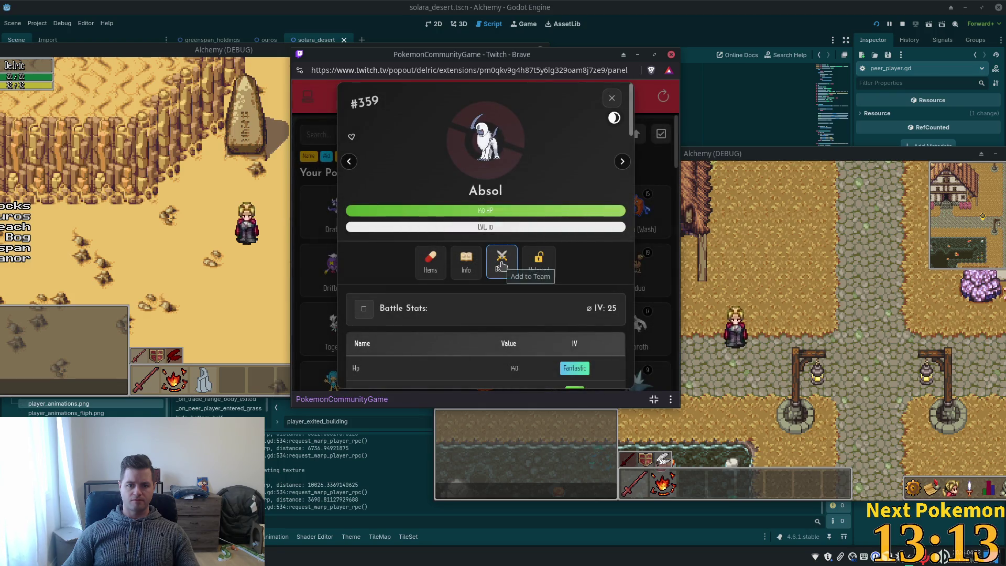
scroll(533, 260, "down", 4)
scroll(533, 259, "up", 4)
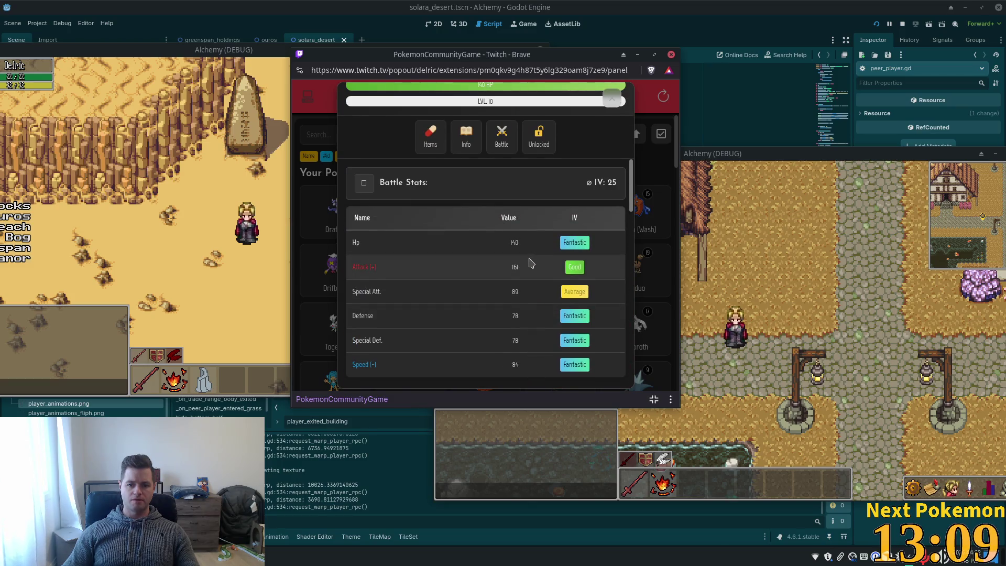
scroll(531, 261, "up", 2)
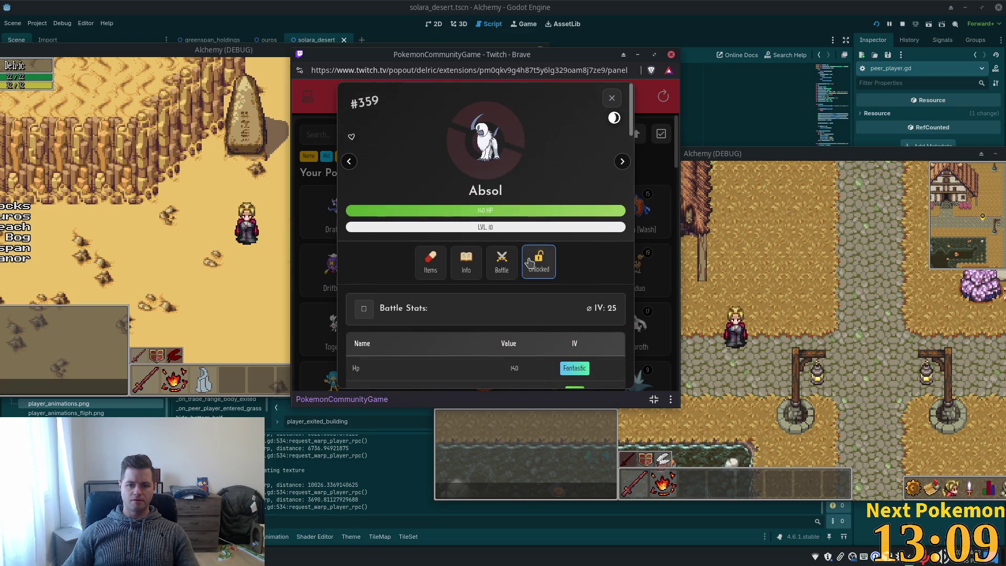
left_click(610, 100)
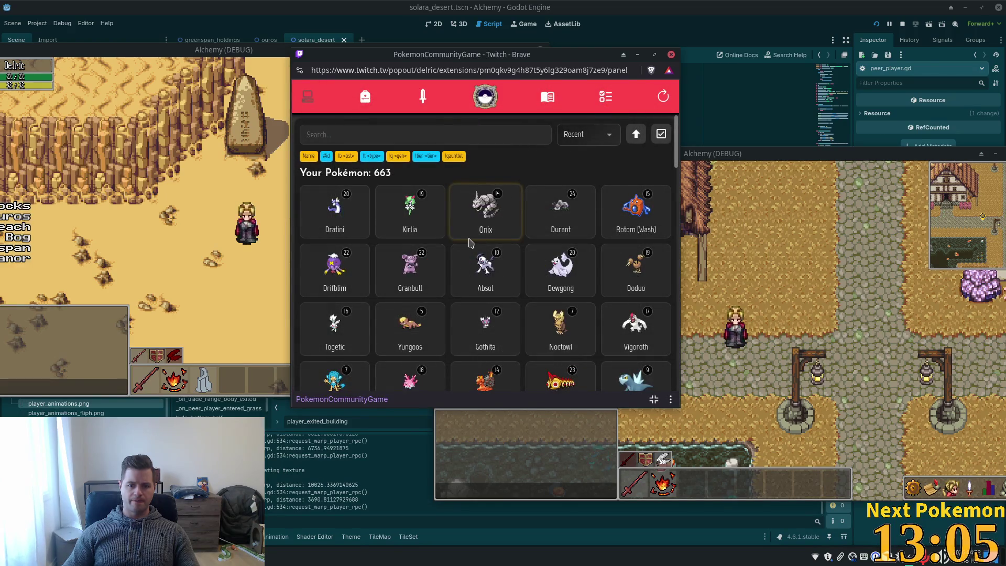
left_click(487, 267)
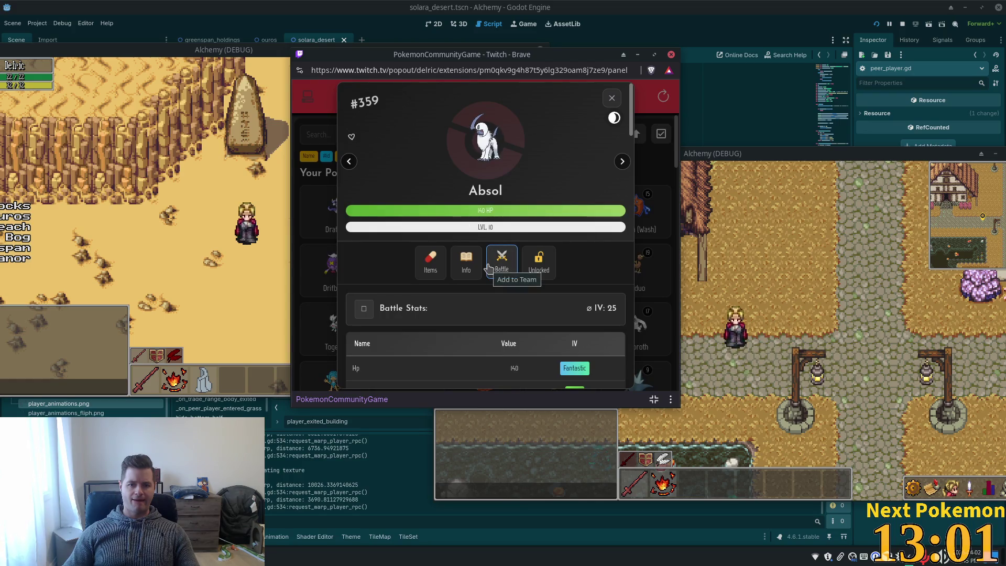
left_click(611, 96)
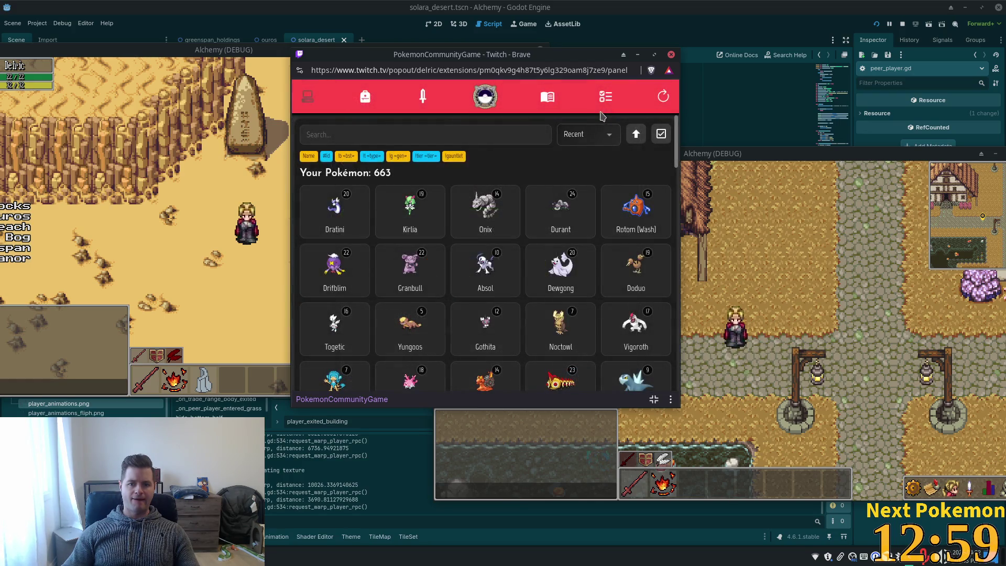
Step: Bring the running Alchemy game forward and open its skills, equipment and spellbook panels
left_click(624, 222)
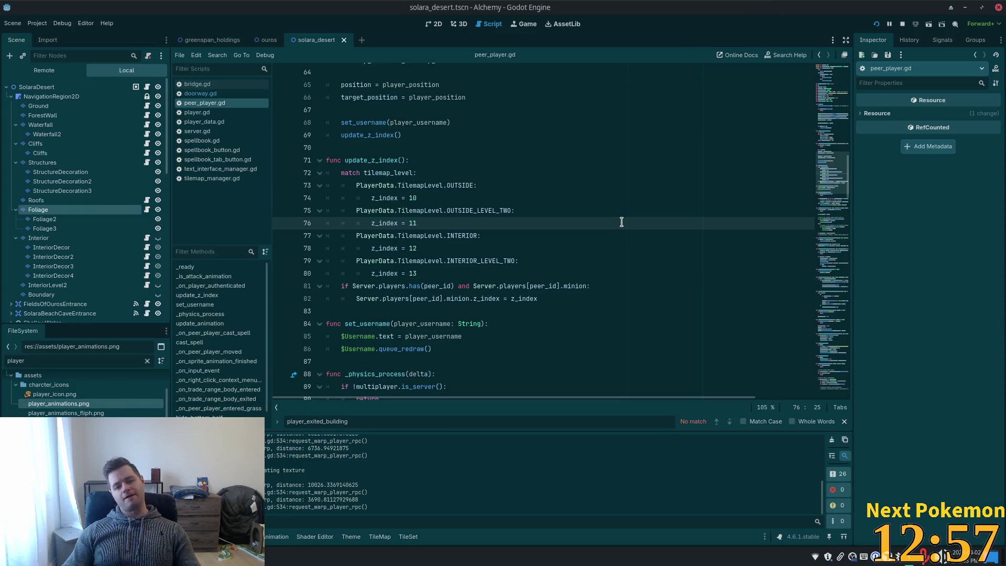
key("alt+Tab")
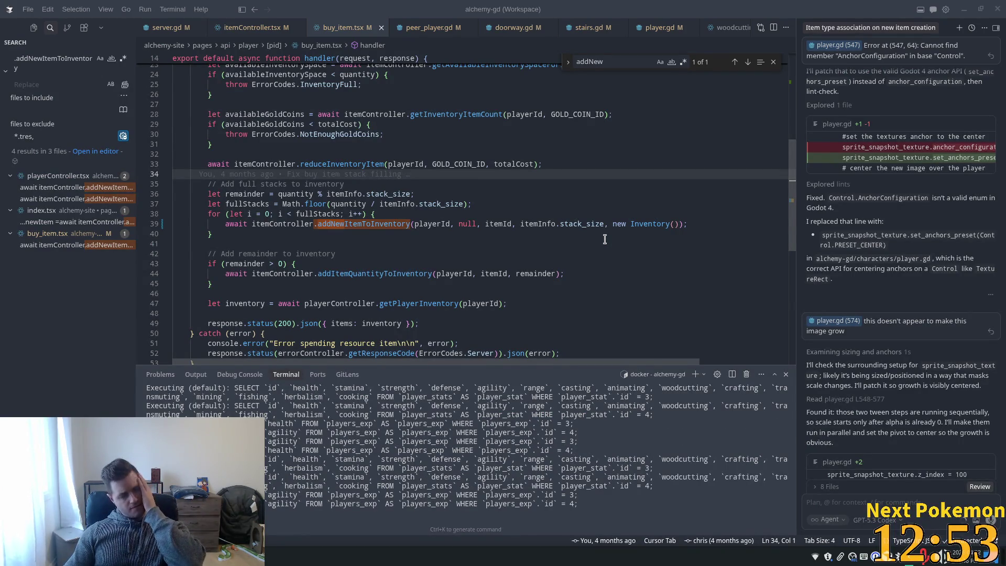
key("alt+Tab")
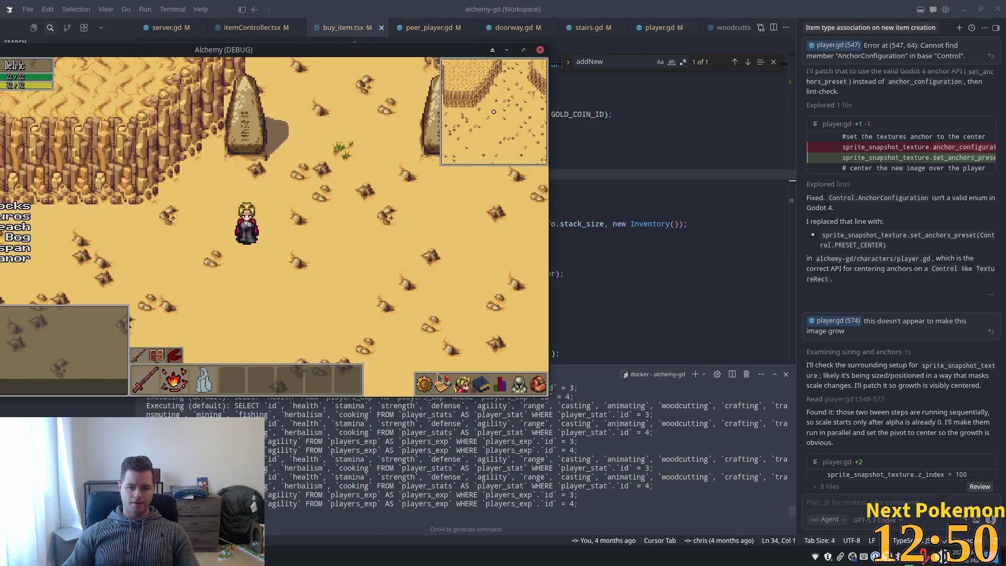
left_click(442, 384)
key("a")
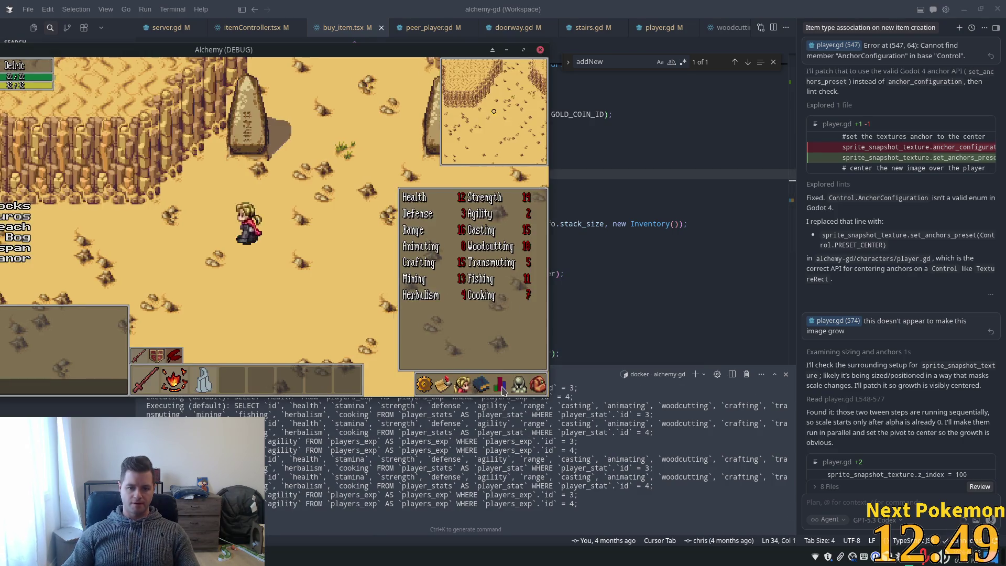
left_click(519, 384)
left_click(519, 383)
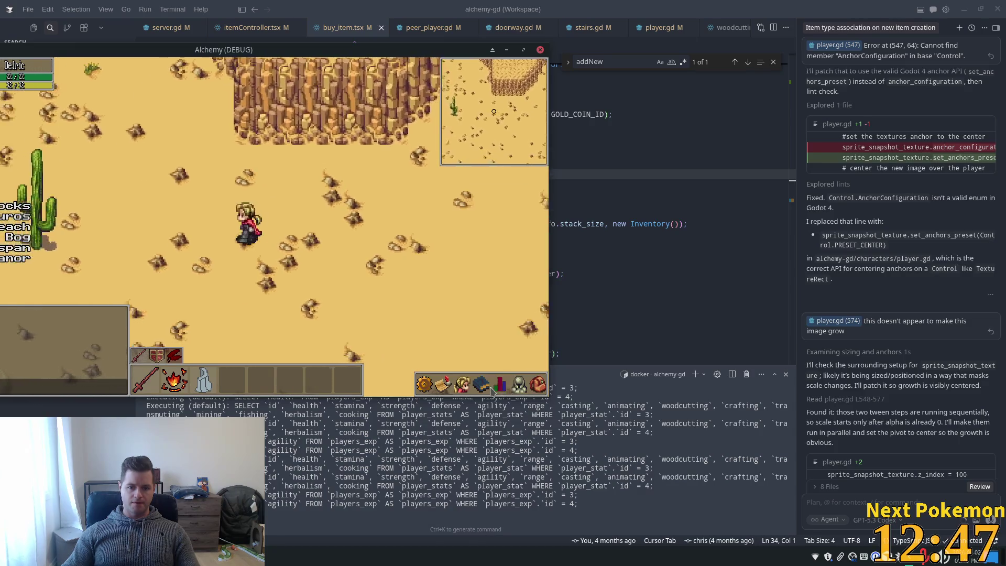
left_click(480, 384)
left_click(482, 385)
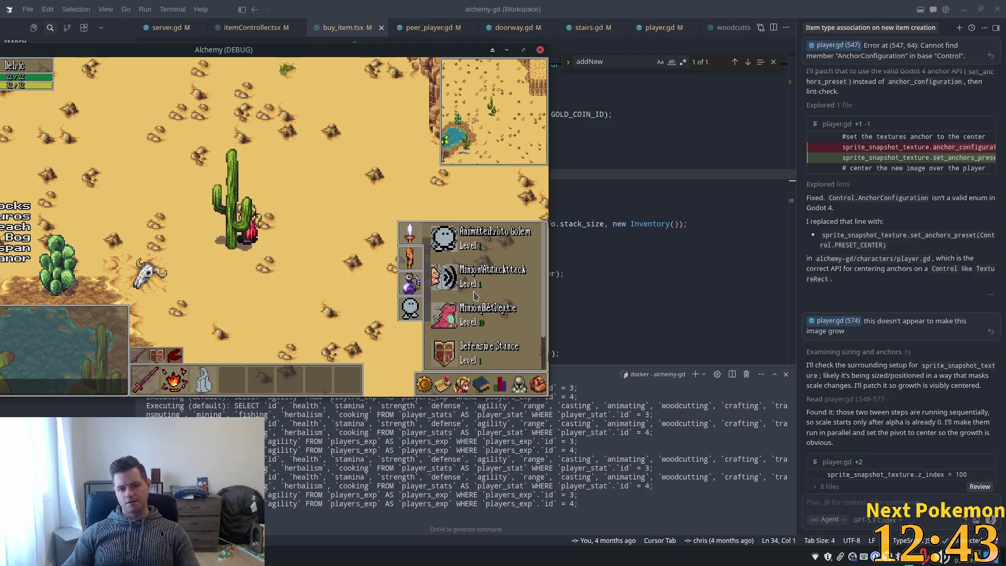
Step: Flip through the spellbook tabs and return to the Auto Attack and stance skills page
left_click(410, 233)
left_click(409, 257)
left_click(409, 284)
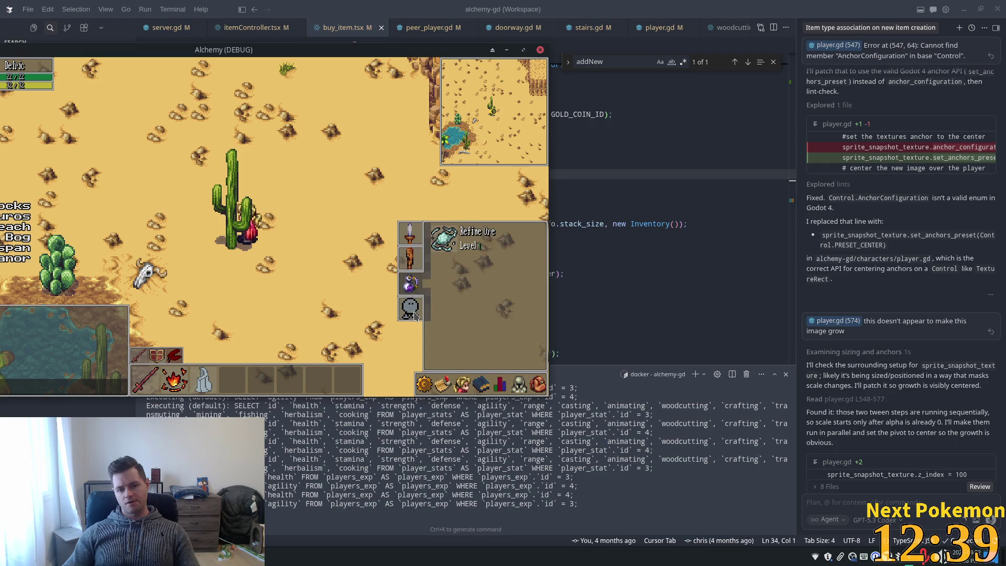
left_click(410, 307)
left_click(411, 237)
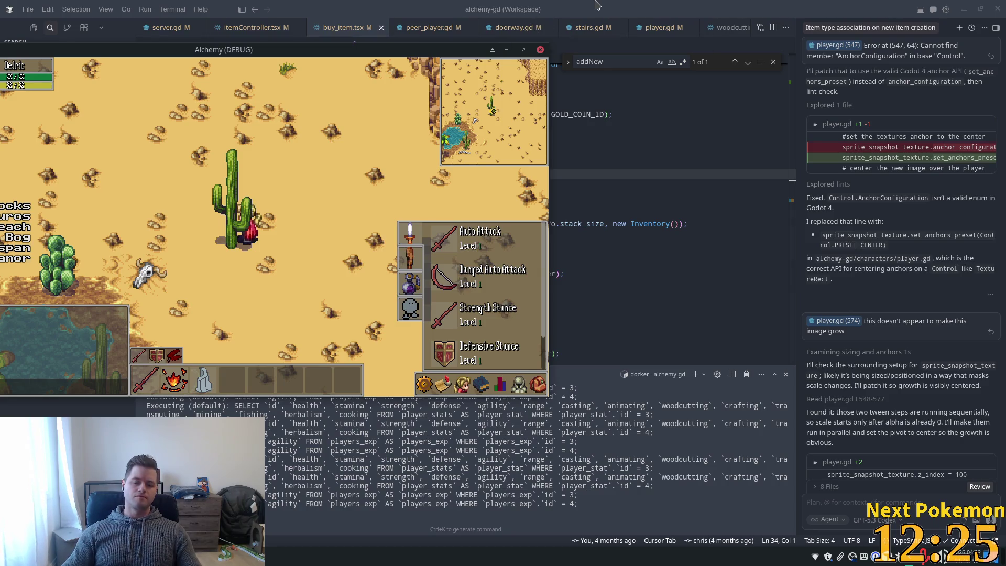
Step: Return to the Godot editor and quick-open spellbook.tscn
key("alt+Tab")
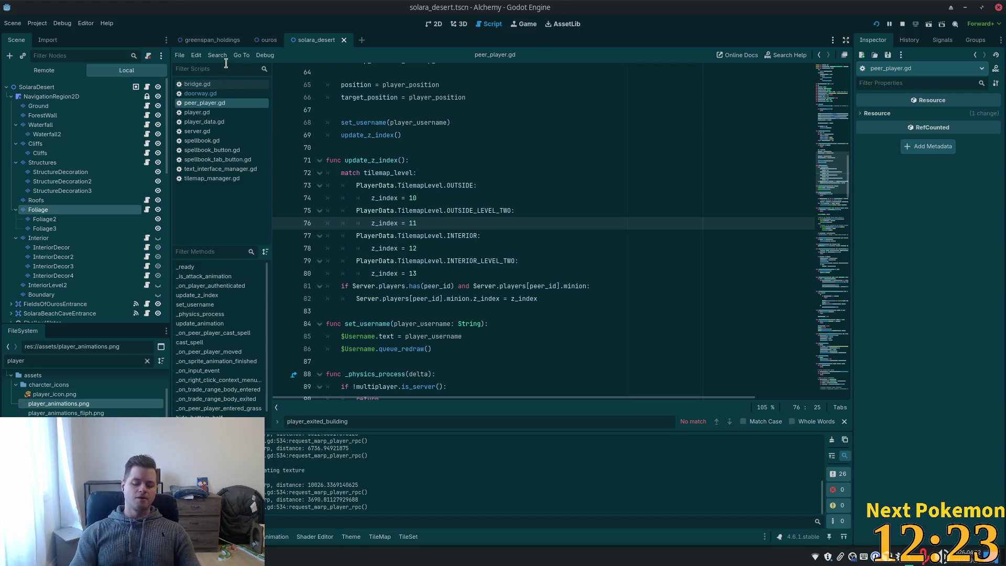
key("shift+alt+o")
type("spel")
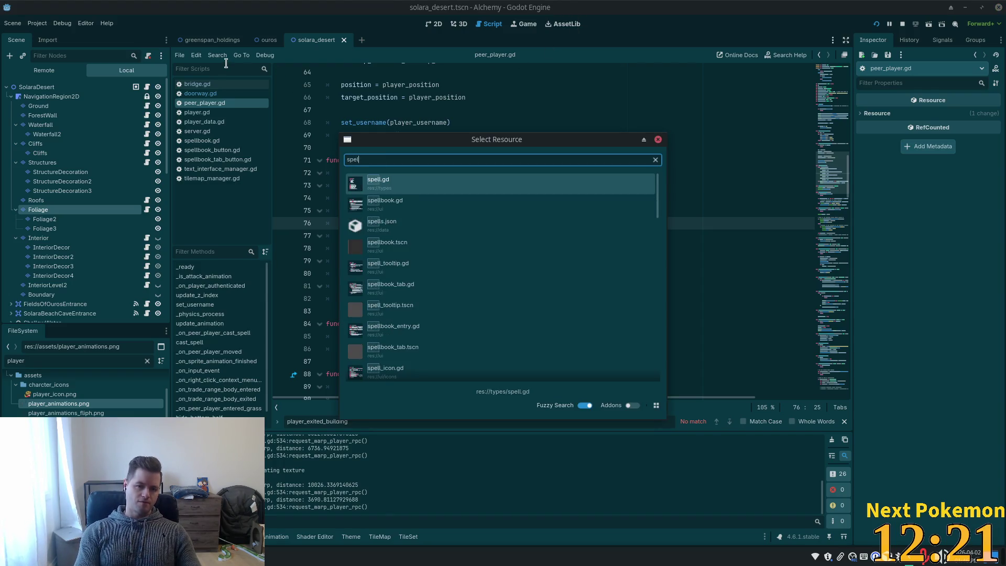
type("lbook")
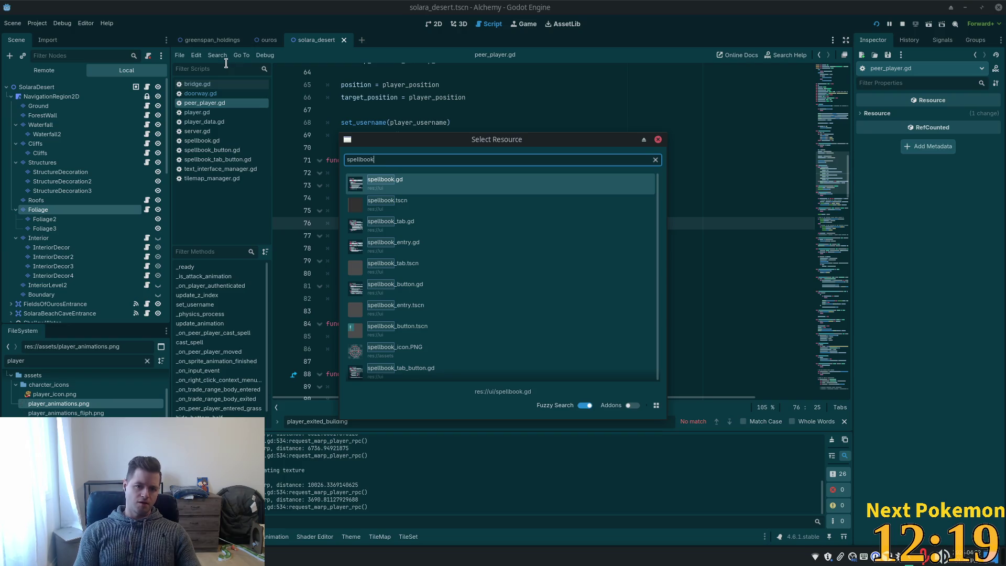
key("Down")
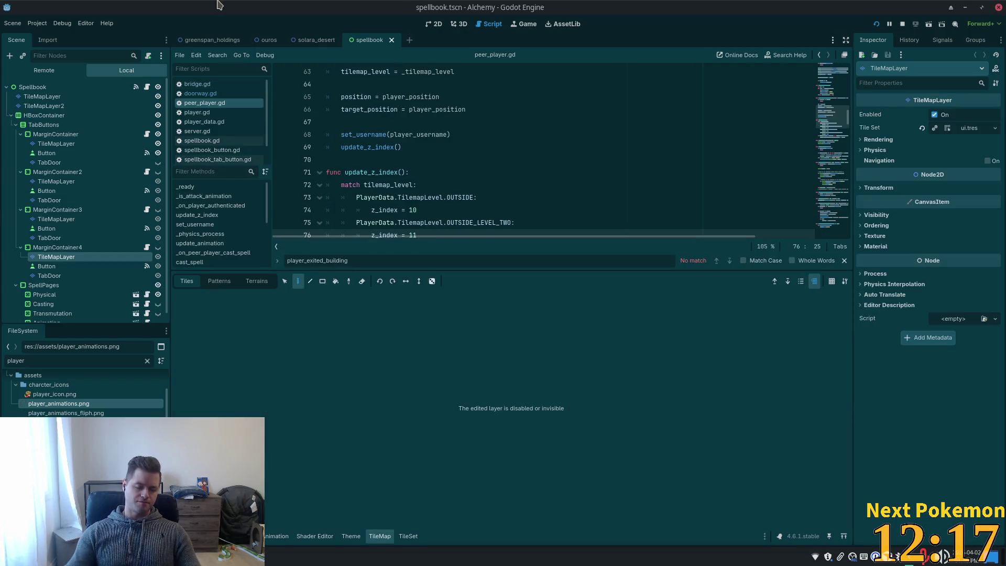
left_click(439, 26)
scroll(362, 120, "down", 2)
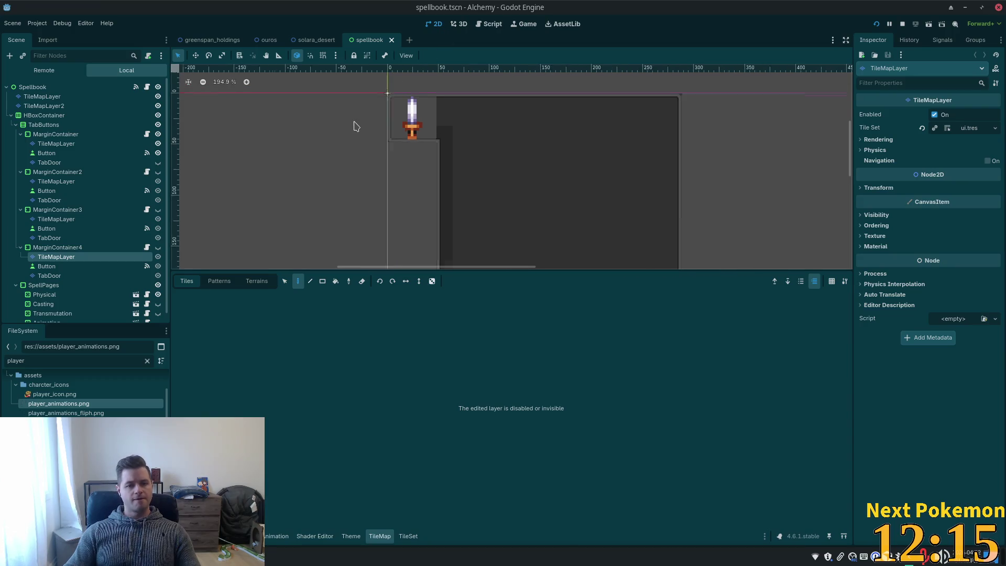
scroll(354, 123, "down", 1)
scroll(291, 131, "down", 1)
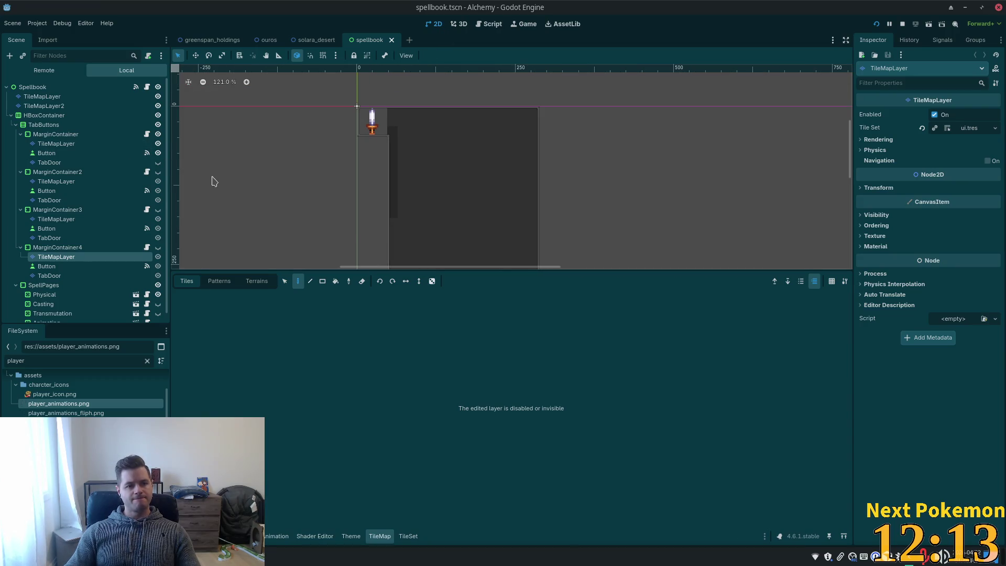
Step: Collapse and expand the tab containers, inspect SpellPages and its four pages, then open spellbook.gd
left_click(20, 135)
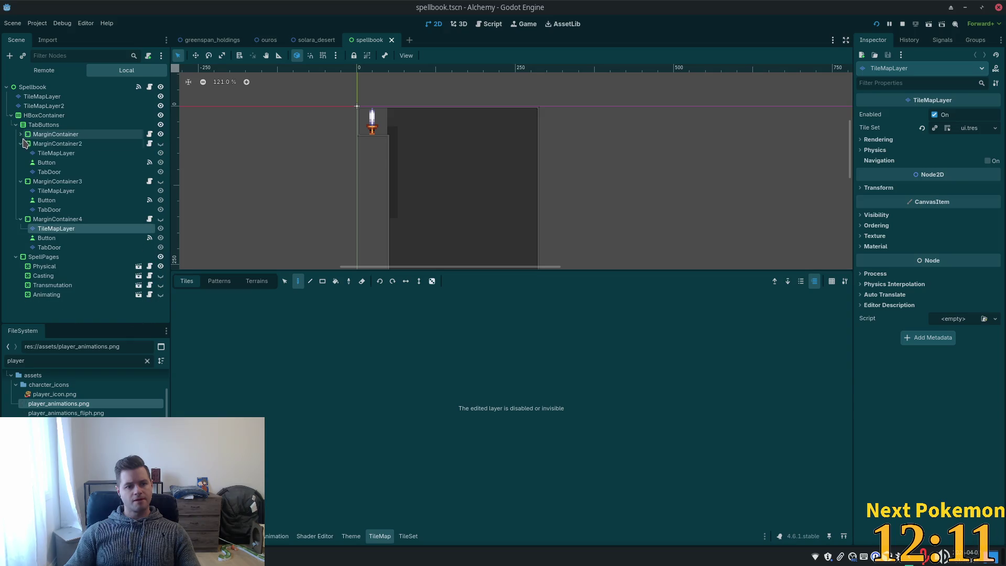
left_click(20, 144)
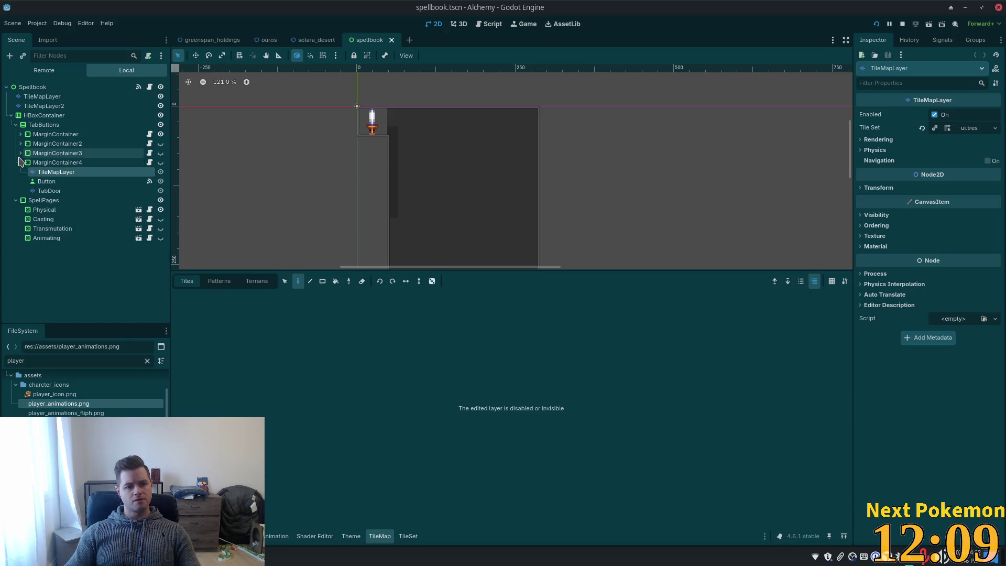
left_click(19, 163)
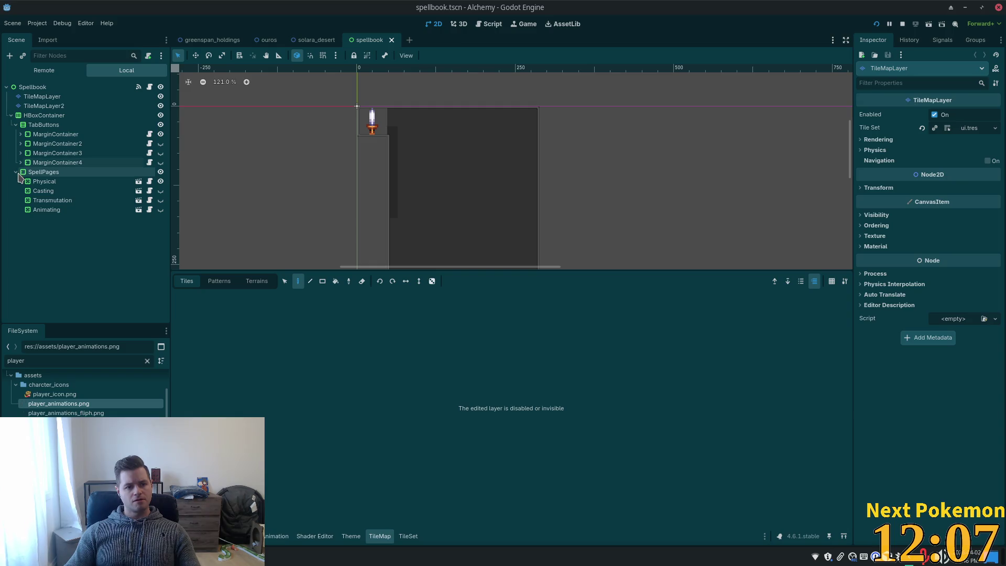
left_click(16, 171)
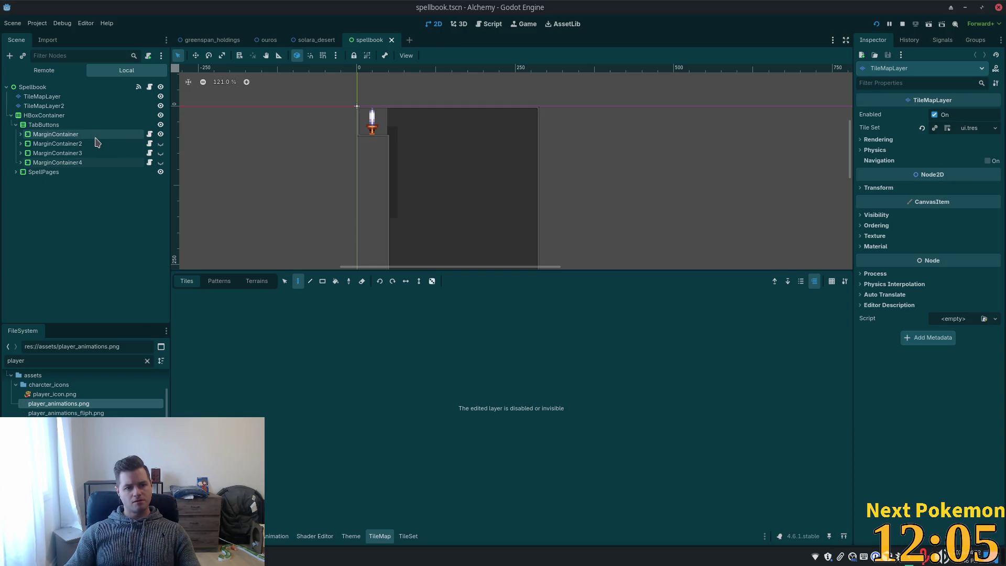
left_click(135, 145)
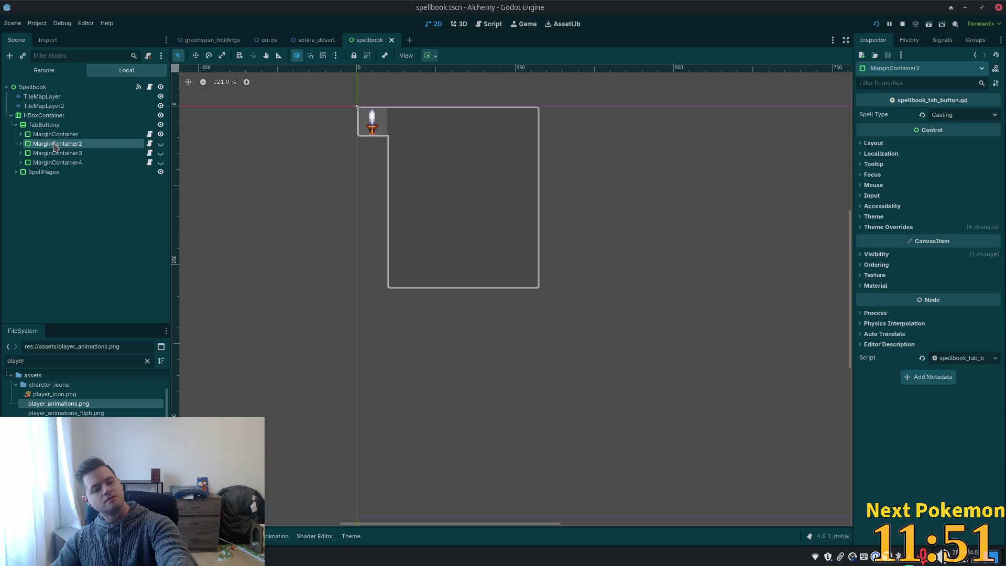
left_click(20, 153)
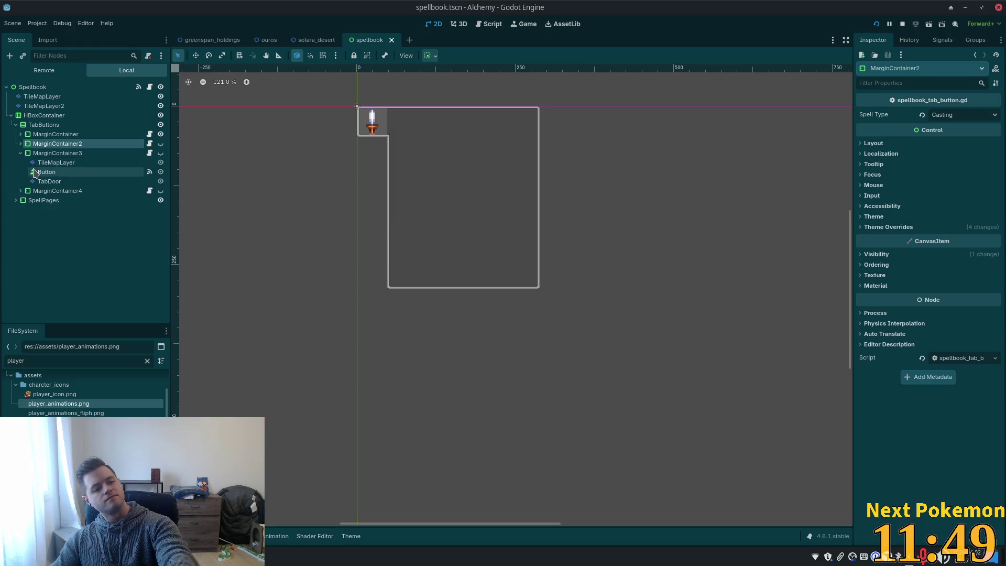
left_click(24, 201)
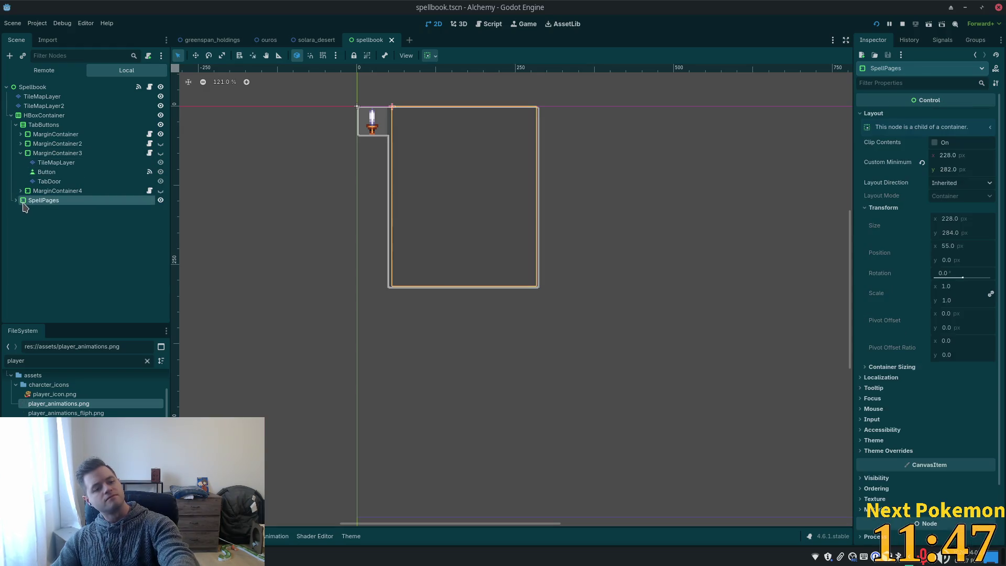
key("f")
left_click(17, 200)
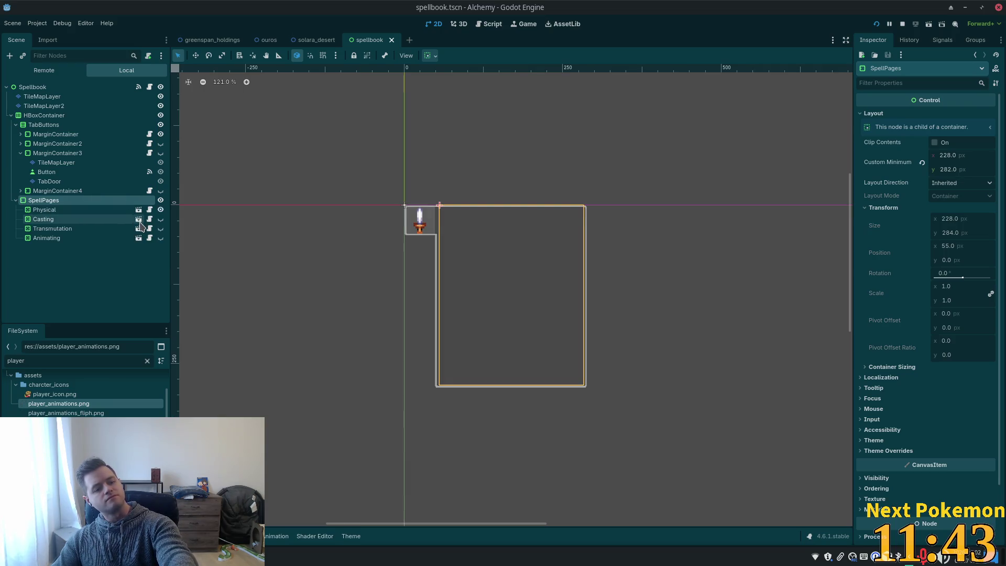
left_click(149, 86)
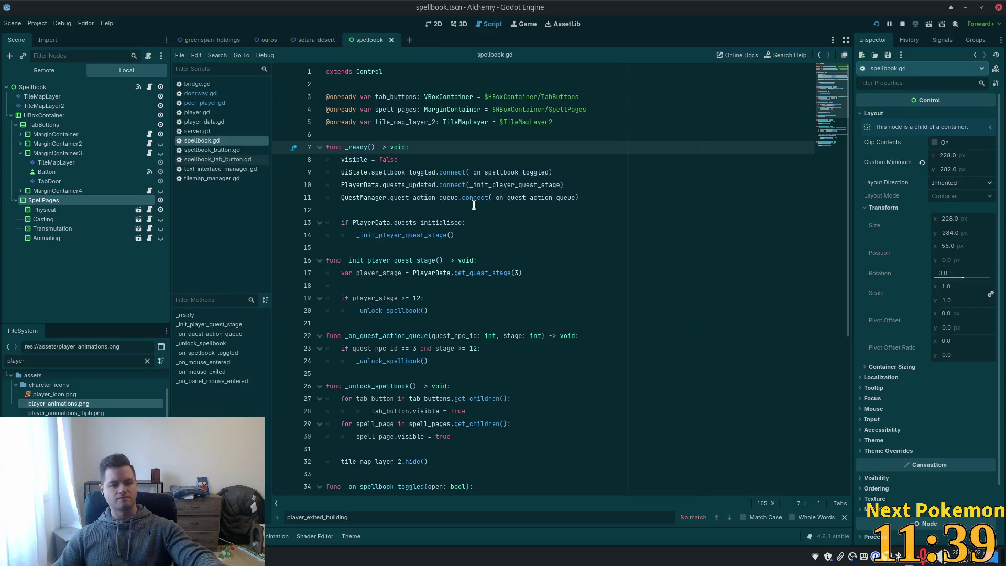
Step: Delete the spell_pages visibility loop (lines 29–30) from _unlock_spellbook in spellbook.gd
left_click(405, 234, "ctrl")
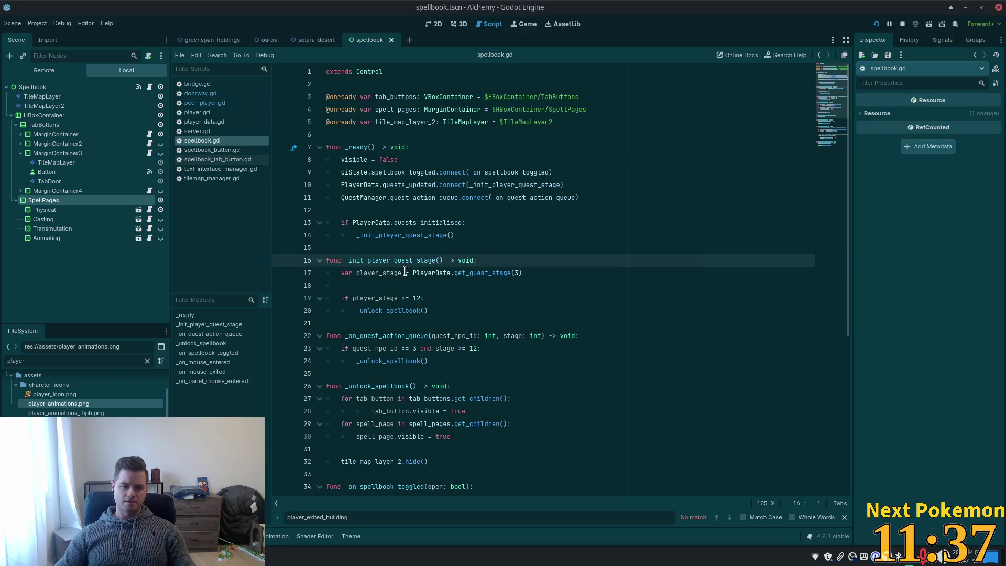
left_click(383, 311, "ctrl")
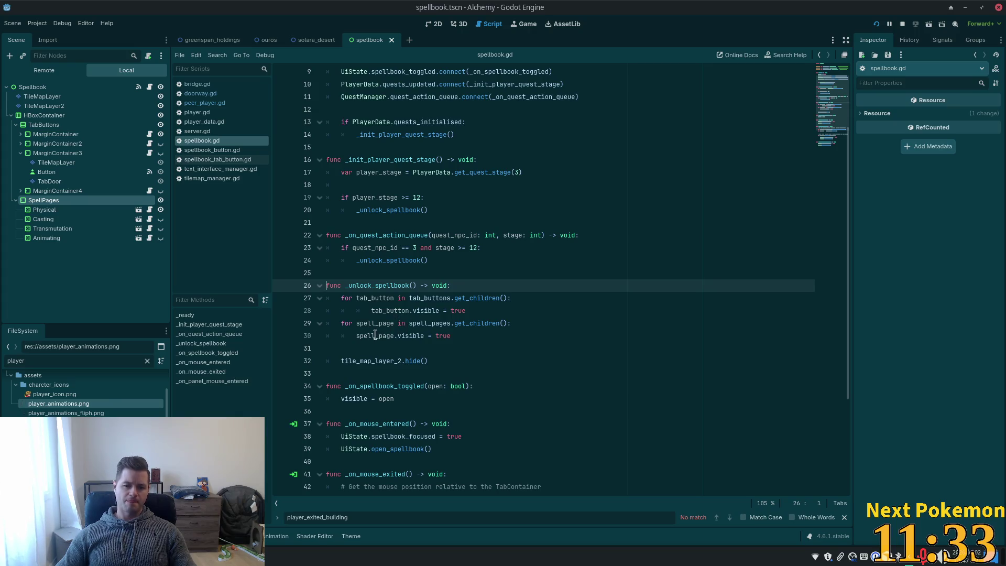
left_click(471, 335)
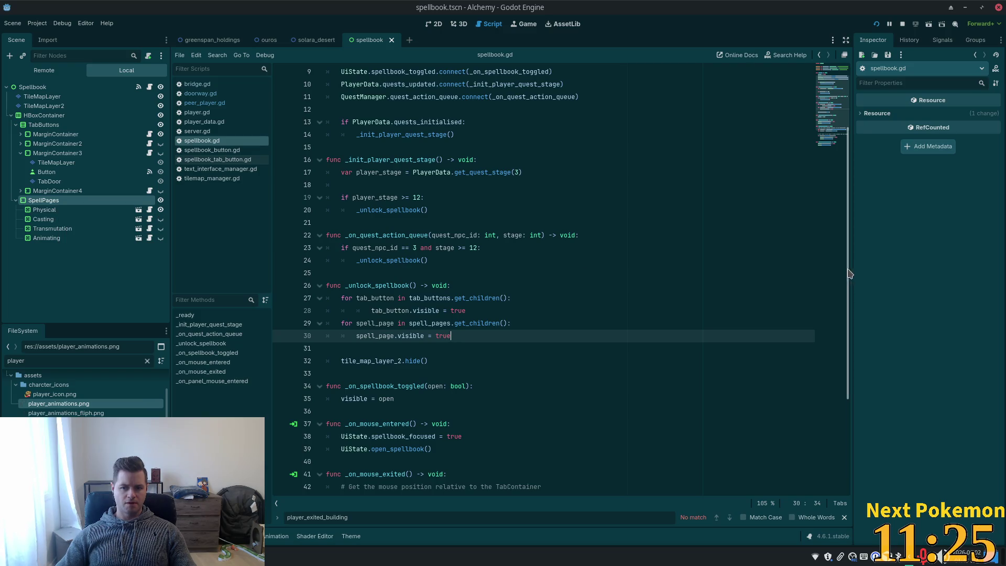
scroll(848, 274, "up", 3)
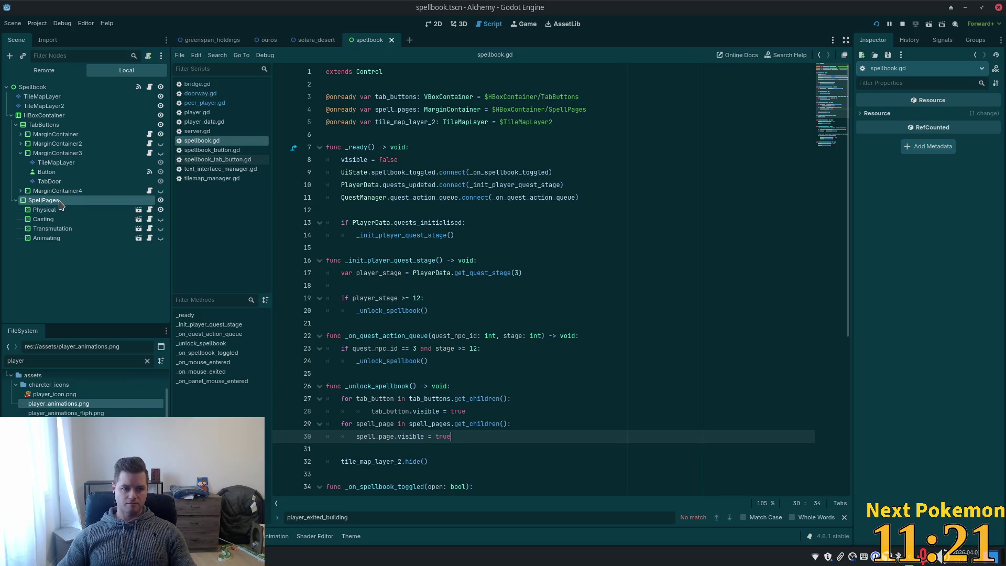
left_click_drag(45, 210, 86, 209)
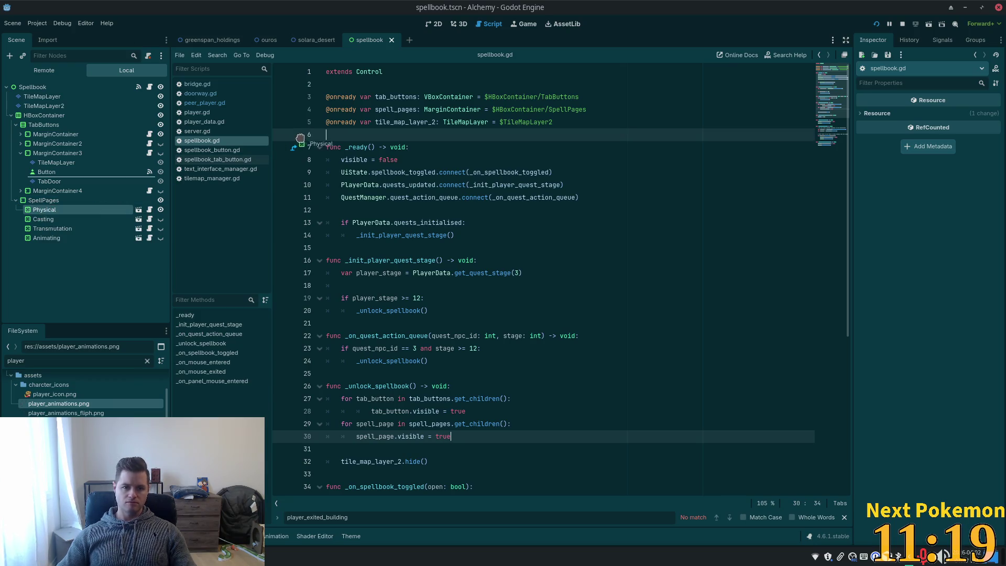
scroll(488, 351, "down", 1)
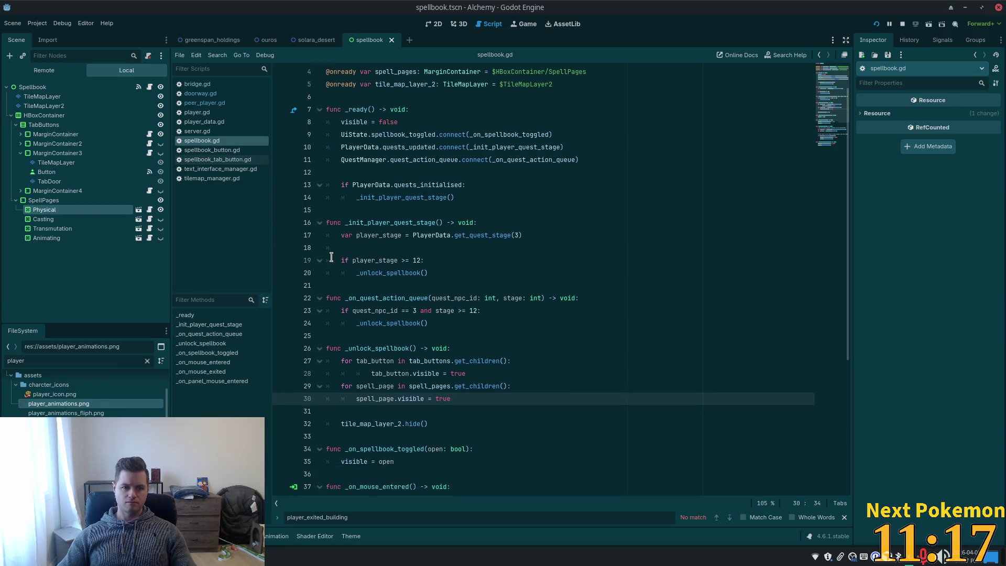
scroll(487, 351, "down", 1)
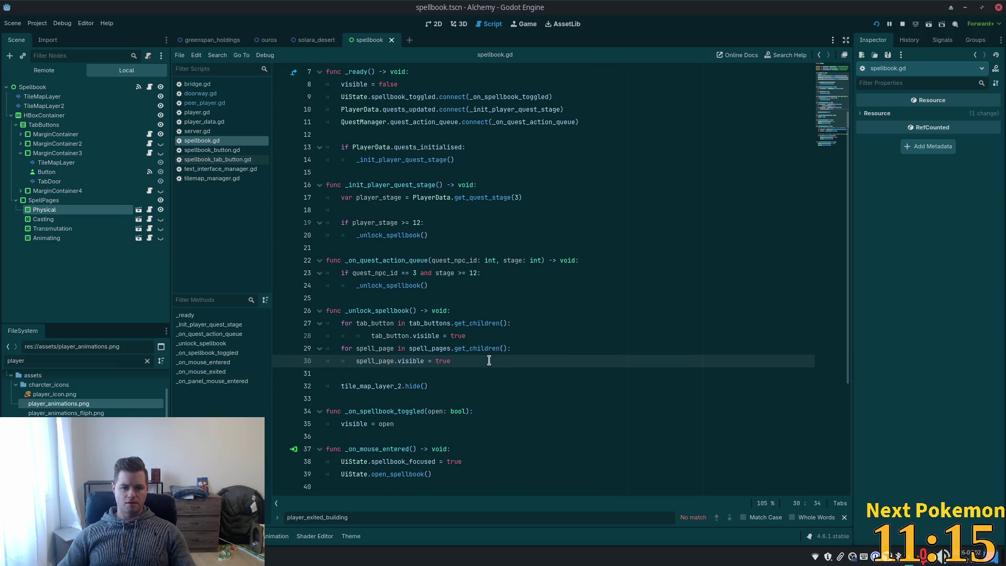
left_click_drag(482, 361, 297, 343)
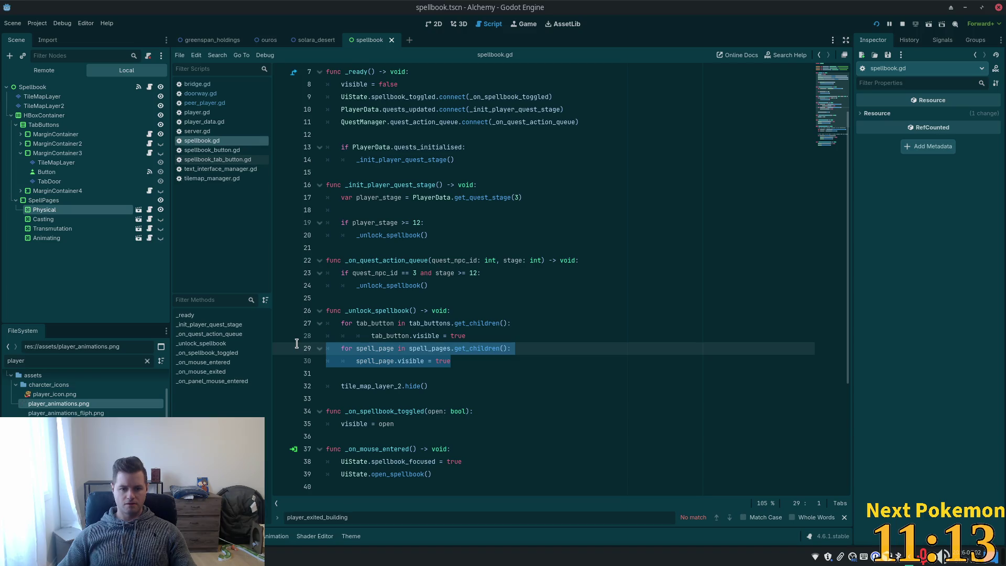
key("BackSpace")
key("BackSpace")
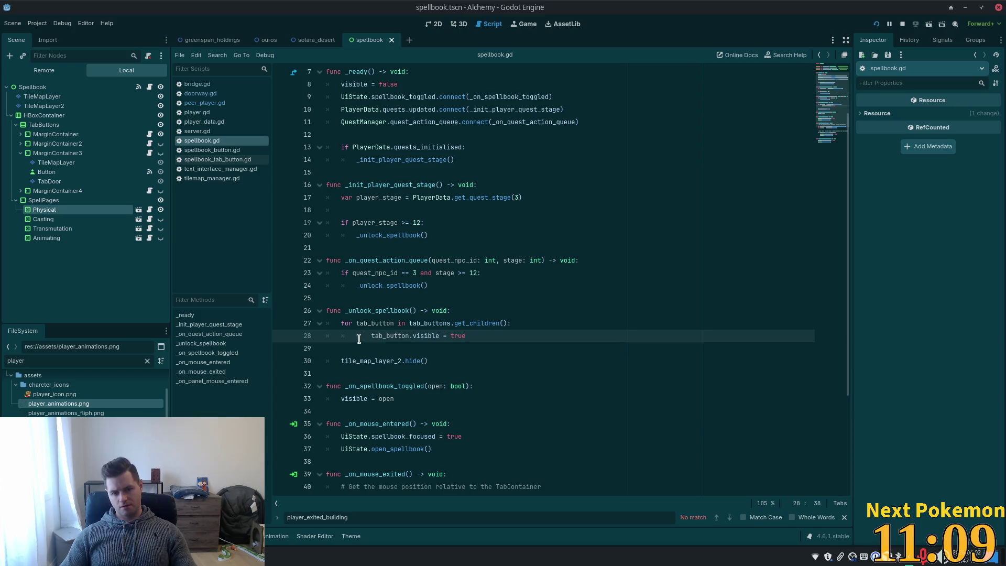
left_click(349, 352)
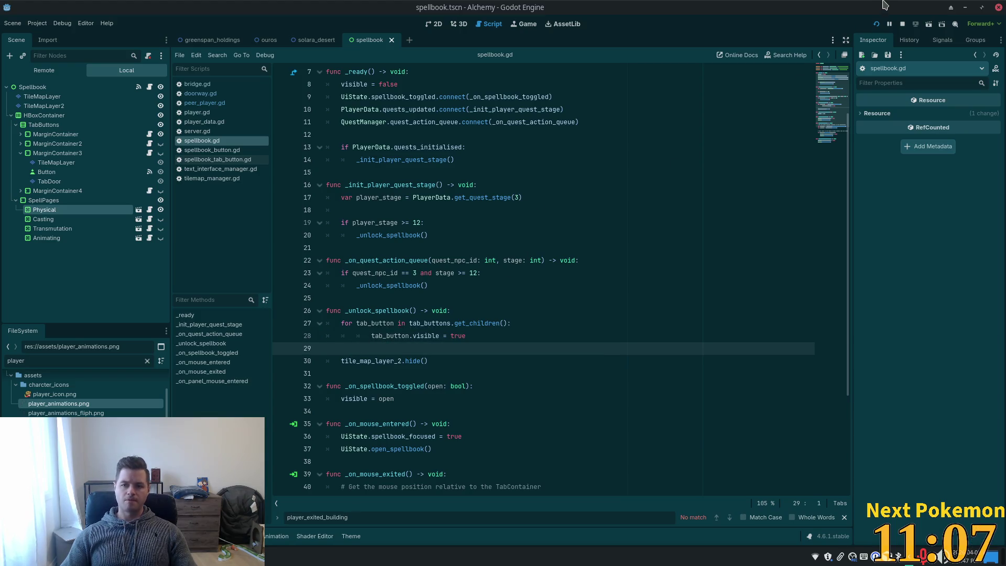
Step: Run the game and open the skills panel in the second Alchemy debug window
left_click(878, 24)
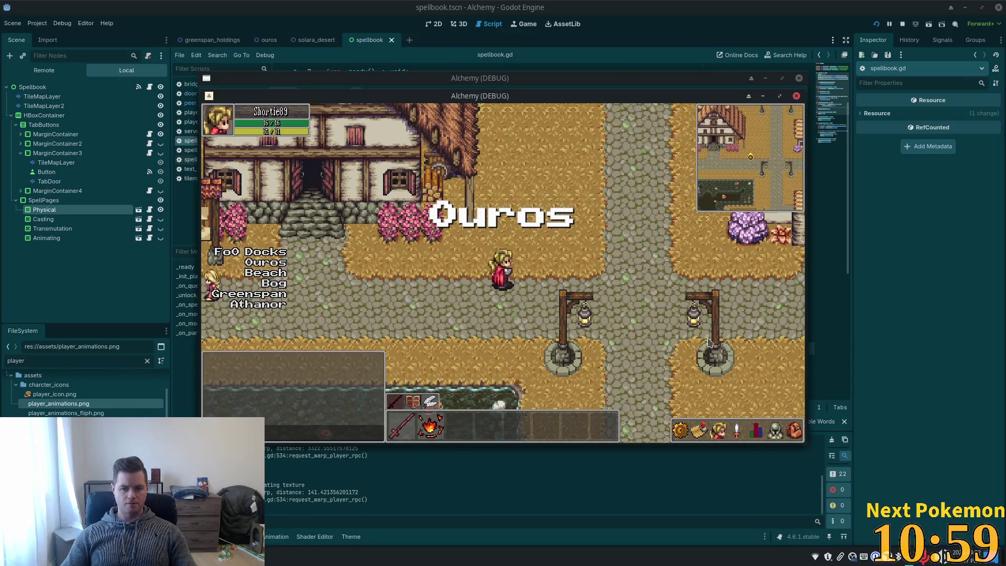
left_click(739, 432)
left_click(739, 433)
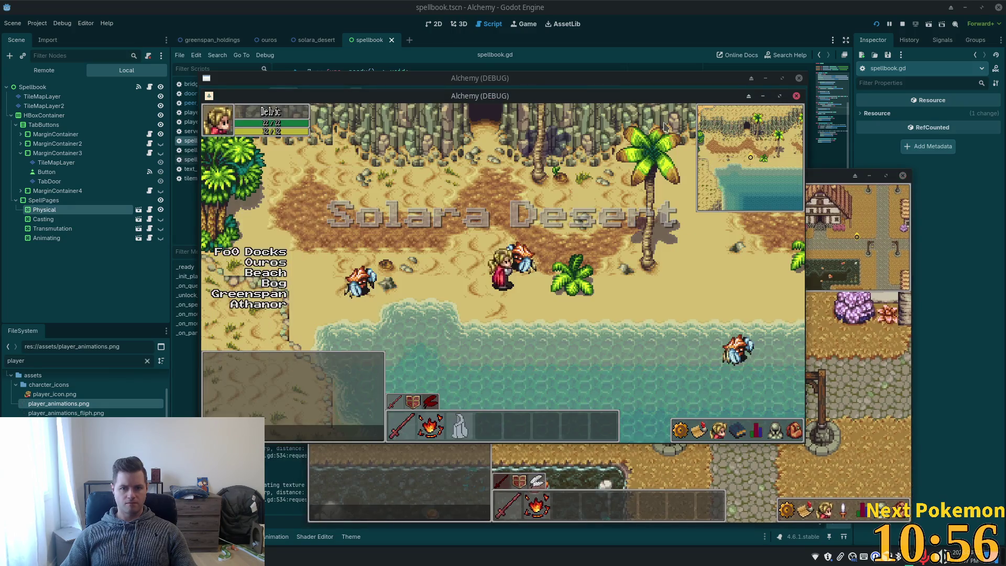
left_click(719, 431)
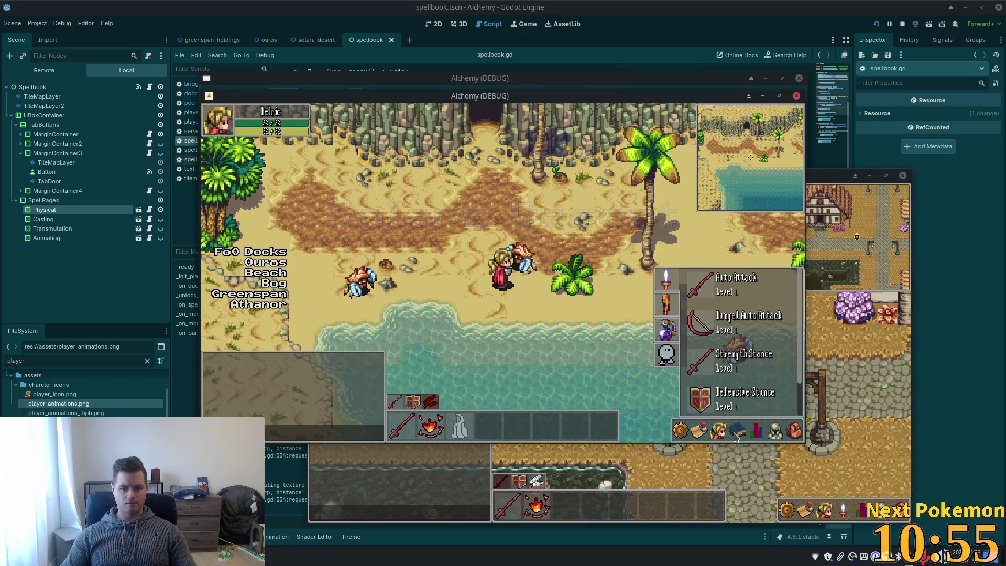
Step: Flip through the spellbook pages — Refine Ore, Heat Wave/Stone, golem minions — back to Auto Attack
left_click(665, 329)
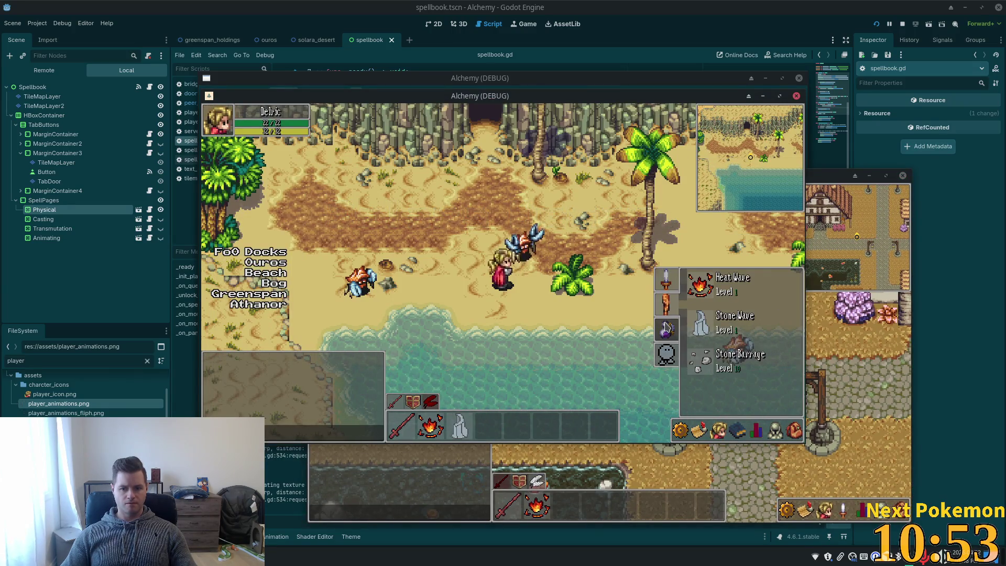
left_click(668, 299)
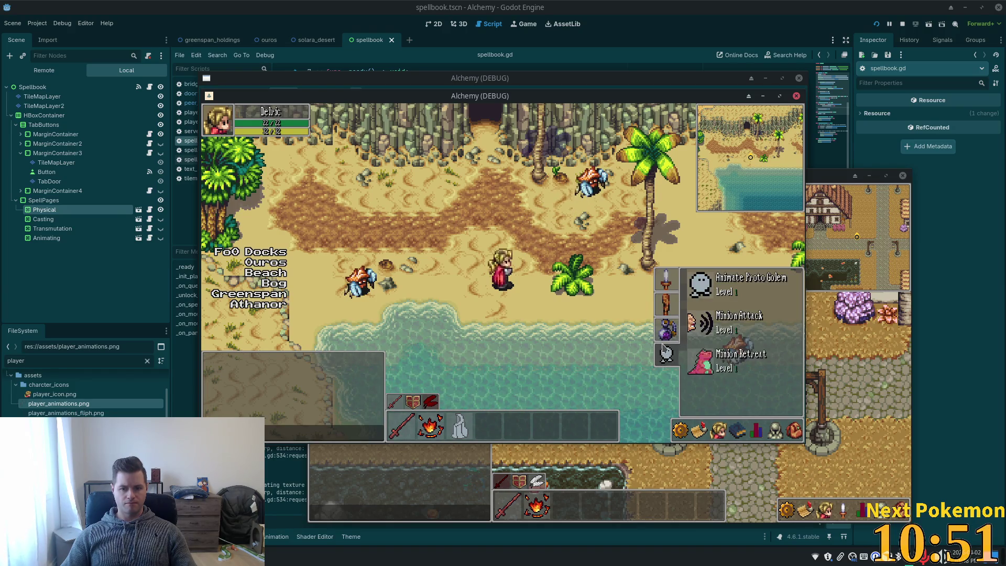
left_click(667, 298)
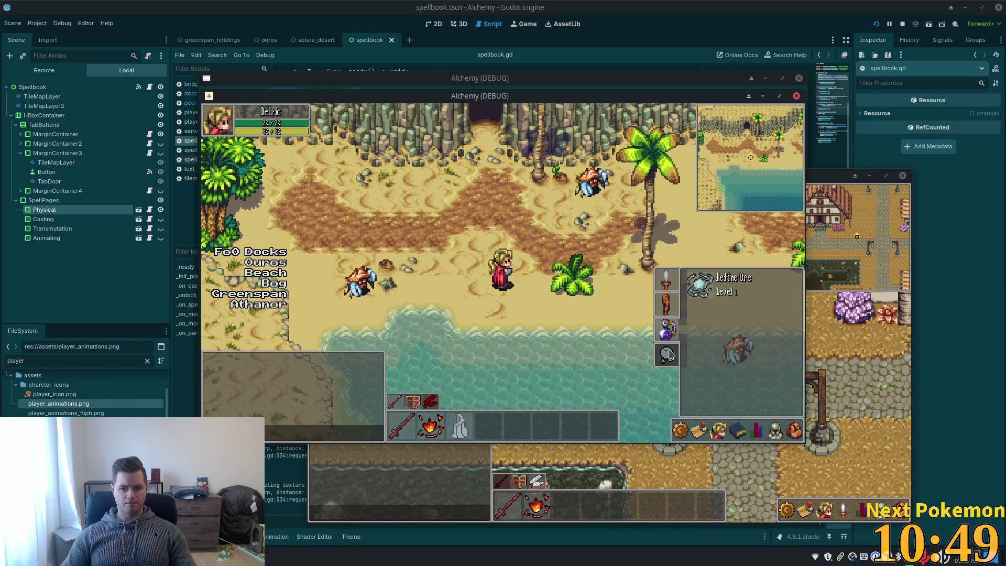
left_click(666, 293)
left_click(661, 293)
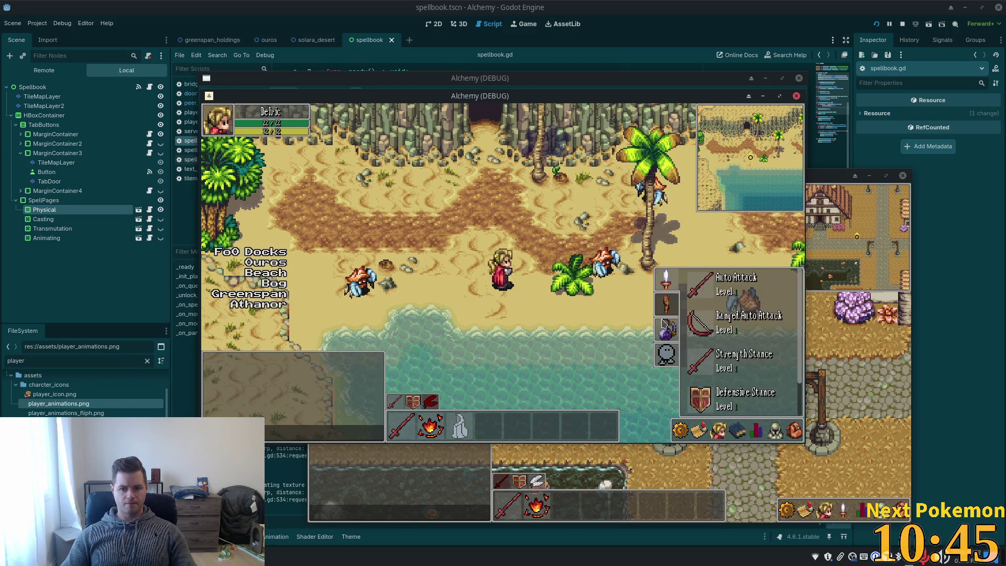
left_click(665, 301)
left_click(671, 355)
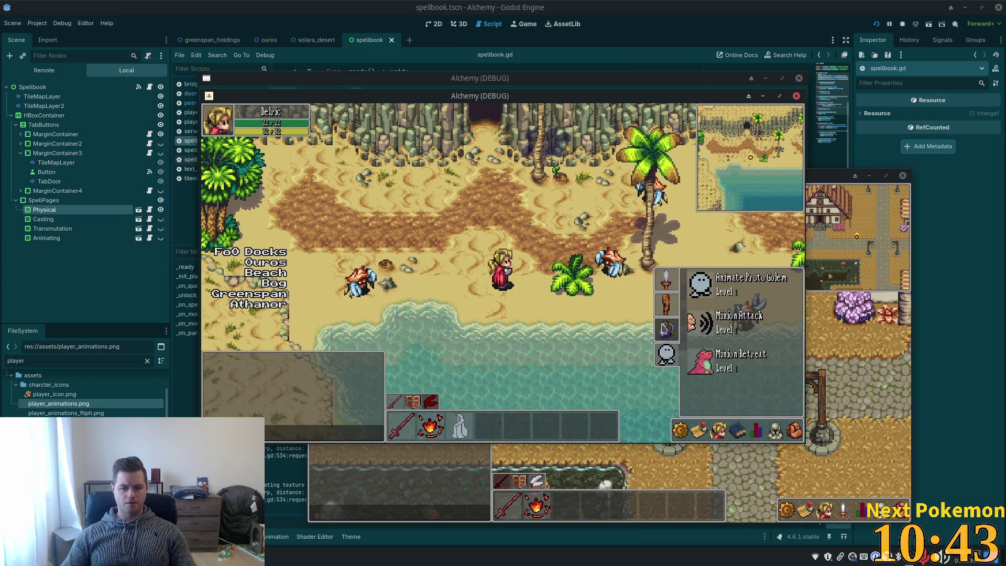
left_click(672, 338)
left_click(666, 330)
left_click(667, 355)
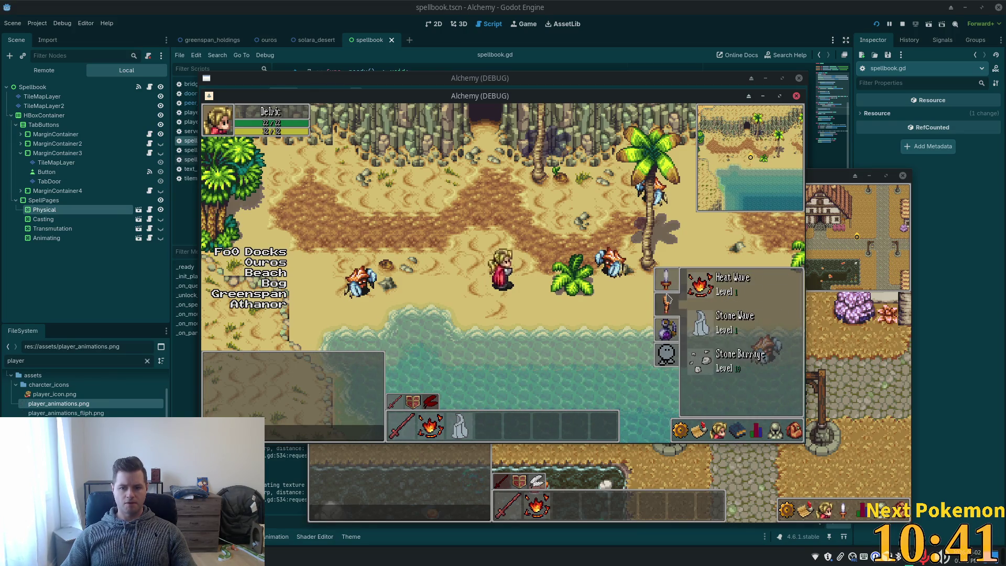
left_click(666, 279)
Step: Close the spellbook and walk the character northwest toward the lake
key("Left")
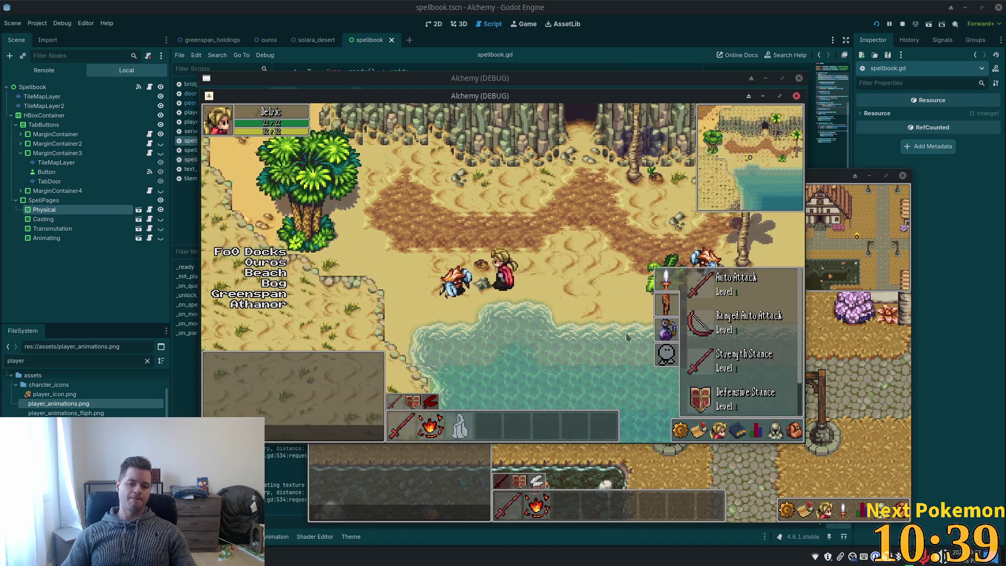
left_click(646, 325)
key("Up")
key("Left")
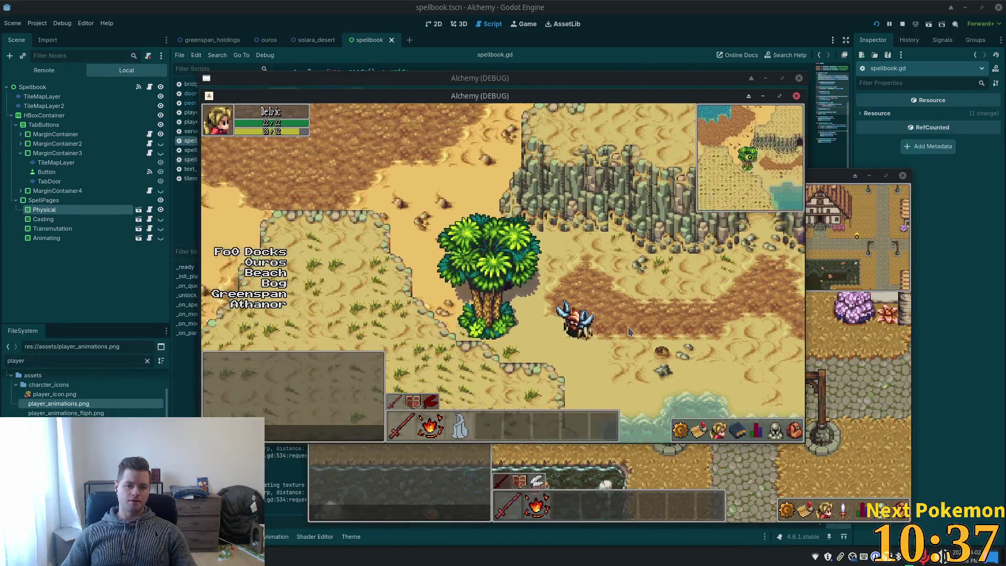
key("Up")
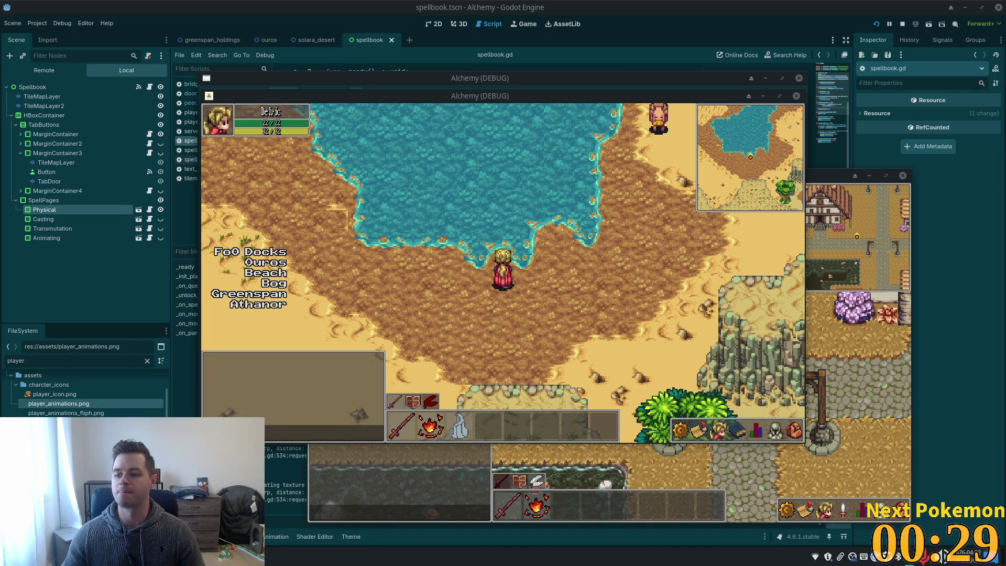
Step: Walk the character west along the lakeshore and north through the palm trees
key("Left")
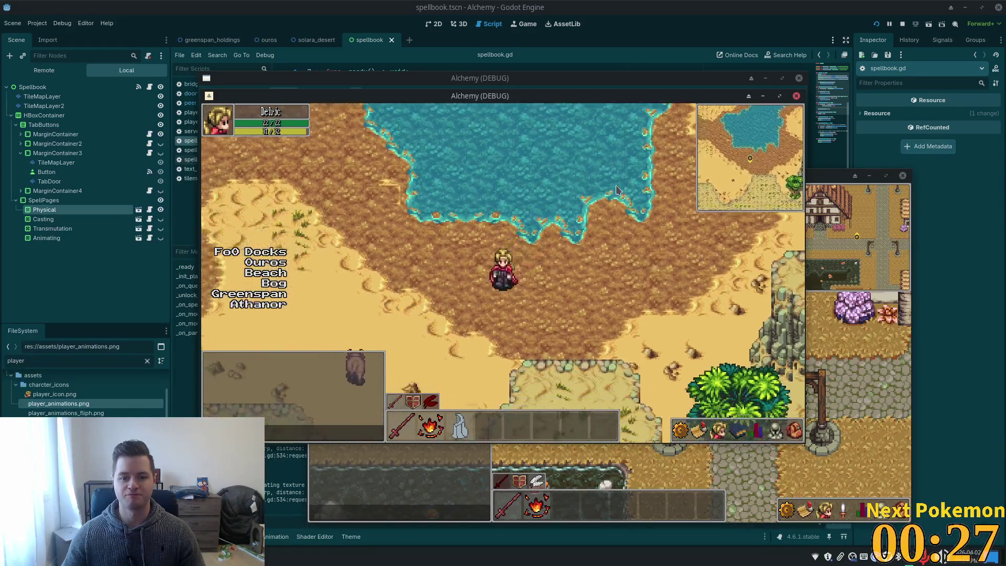
key("Up")
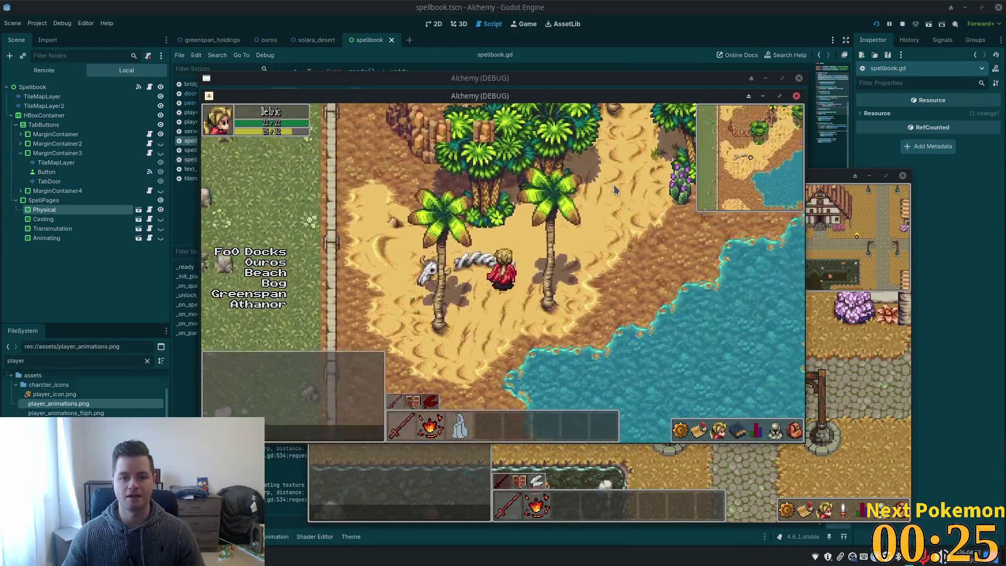
key("Down")
key("Up")
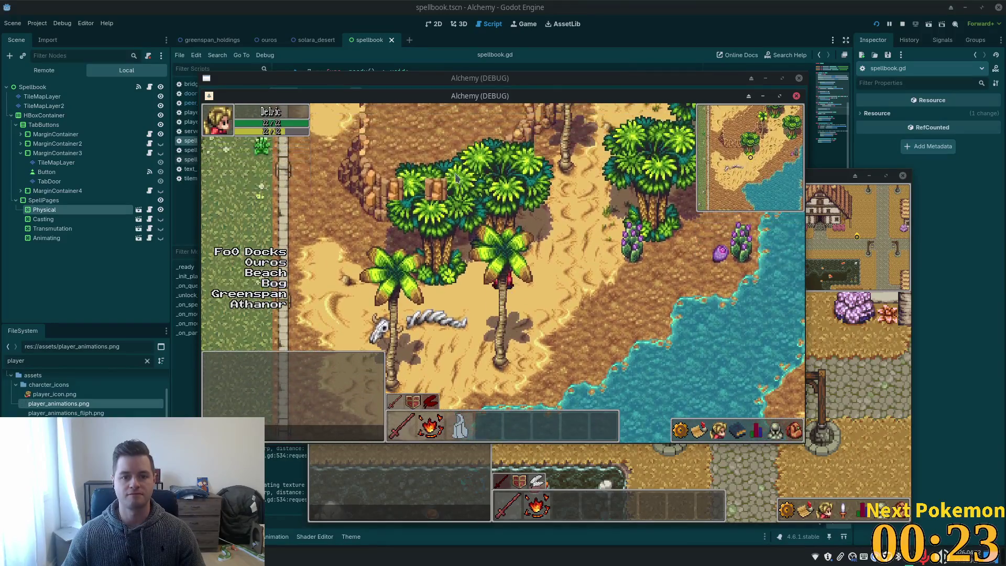
key("Up")
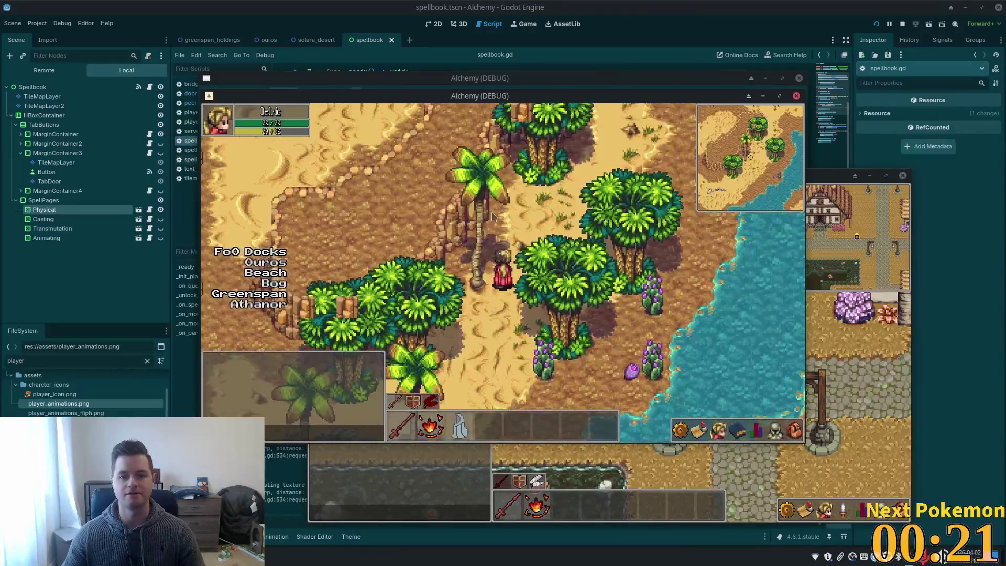
key("Up")
key("Left")
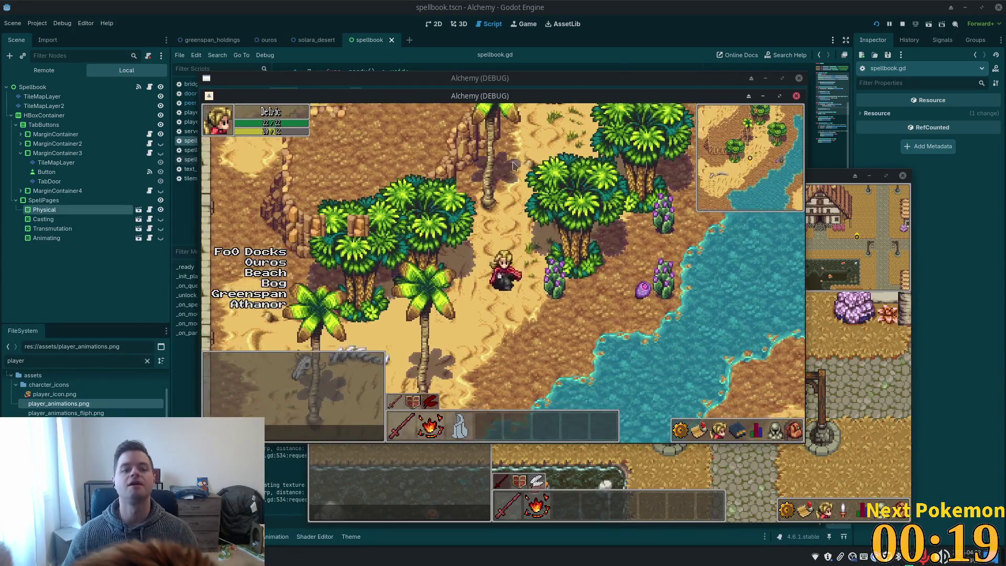
key("Left")
key("Up")
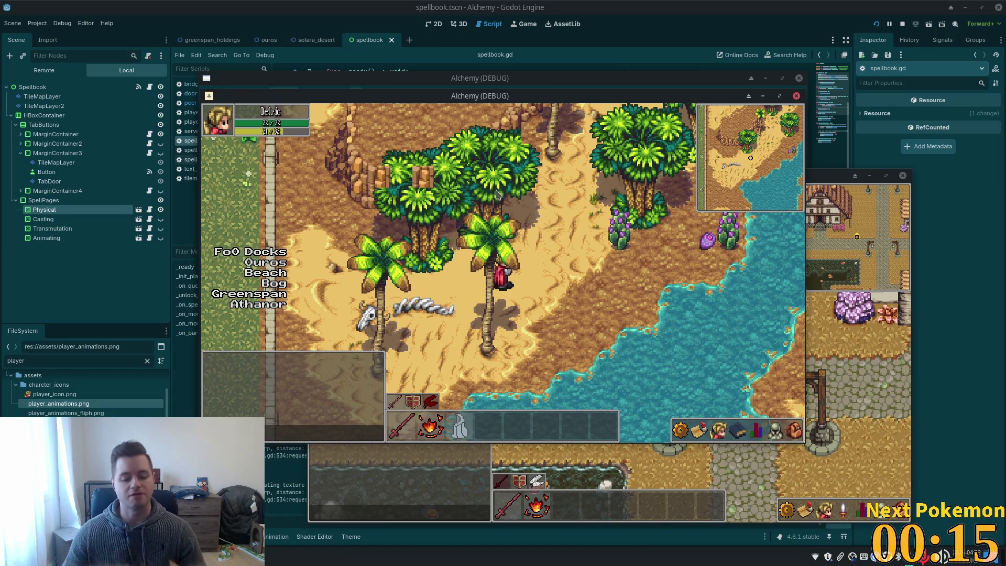
Step: Walk southwest past the bones, onto the stone path and across the dock into Ouros
key("Left")
key("Down")
key("Left")
key("Down")
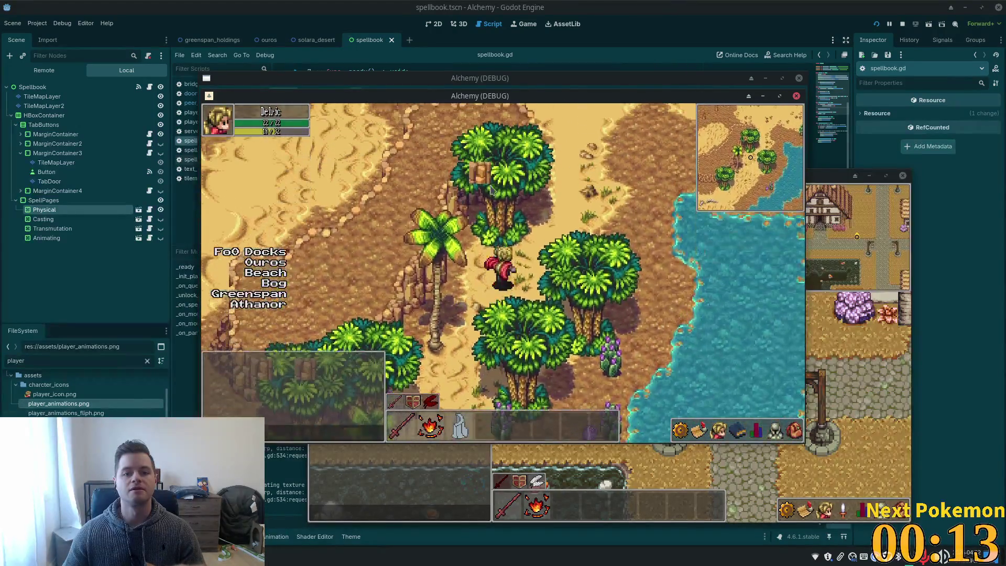
key("Up")
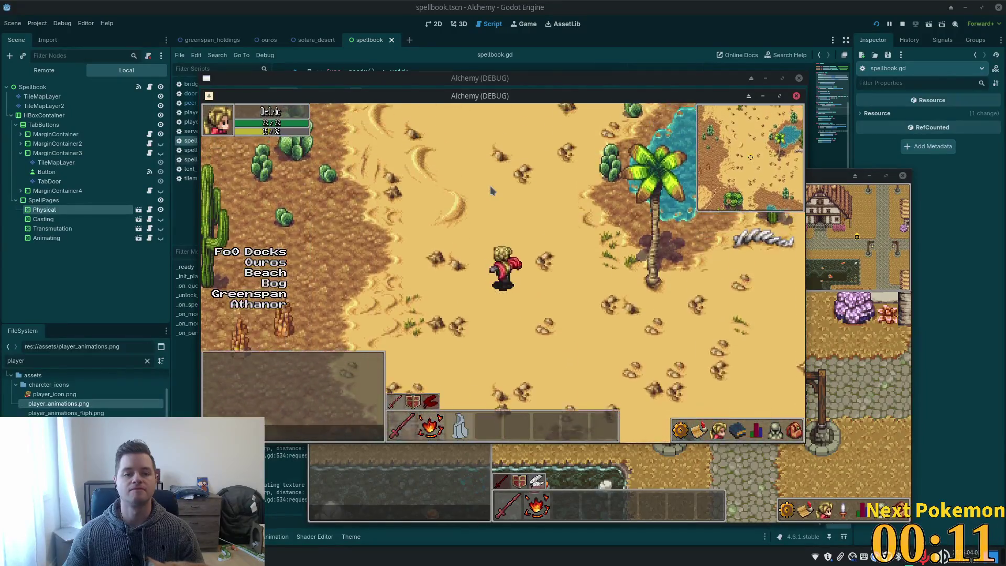
key("Left")
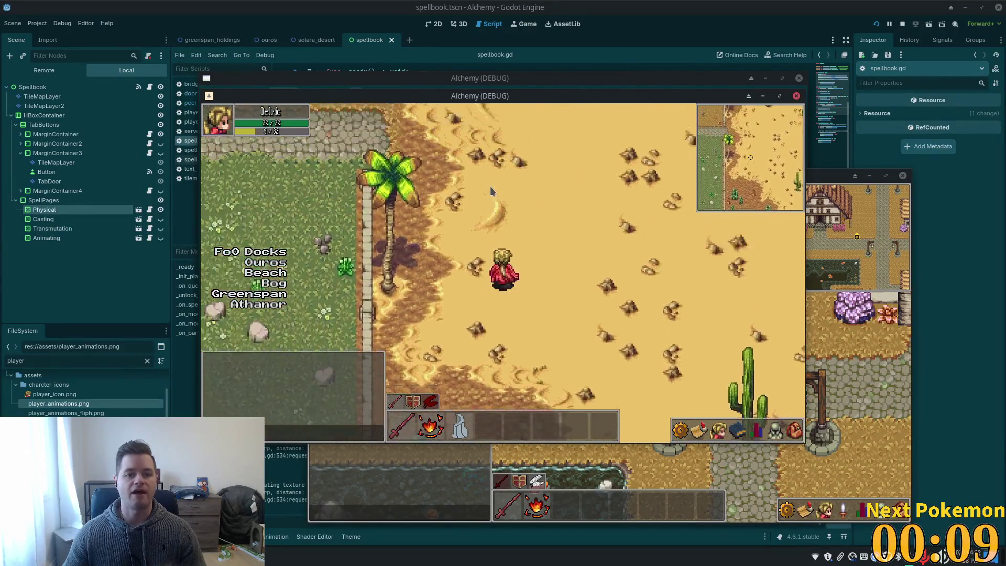
key("Left")
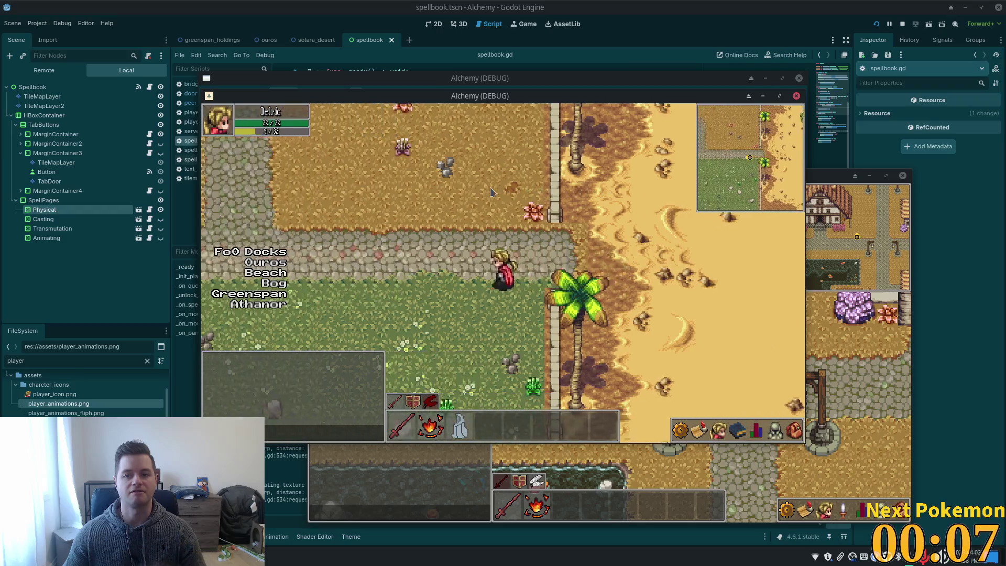
key("Left")
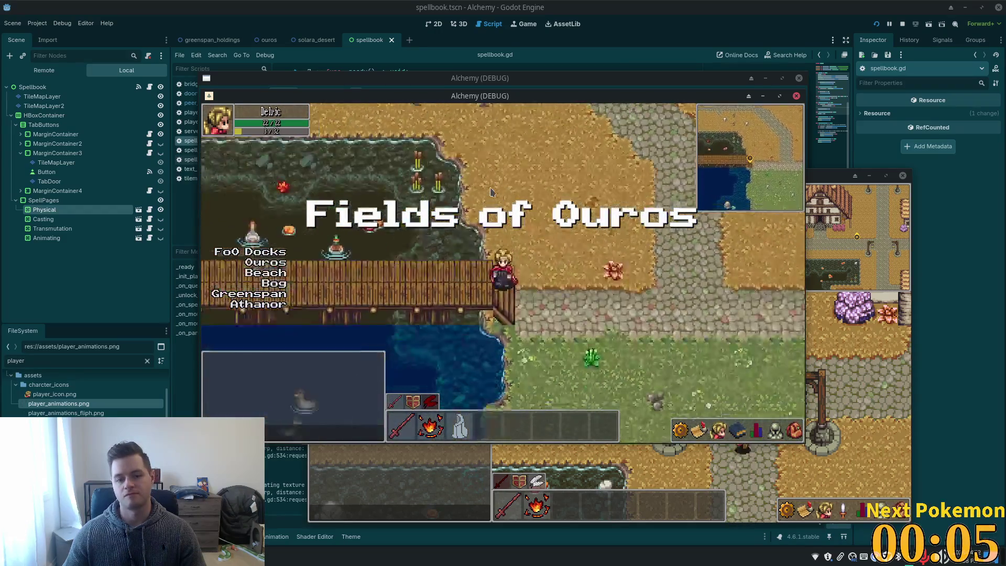
key("Left")
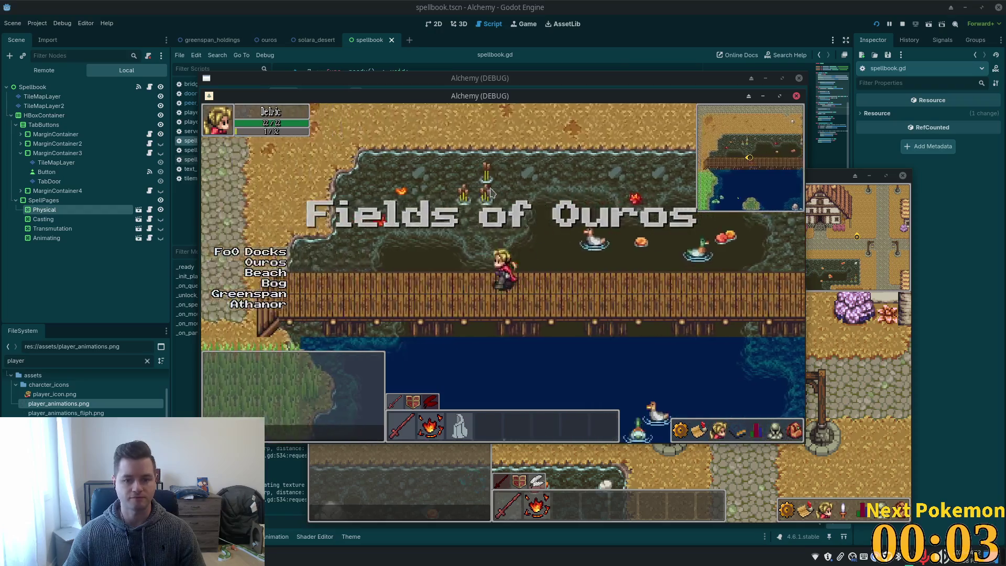
key("Left")
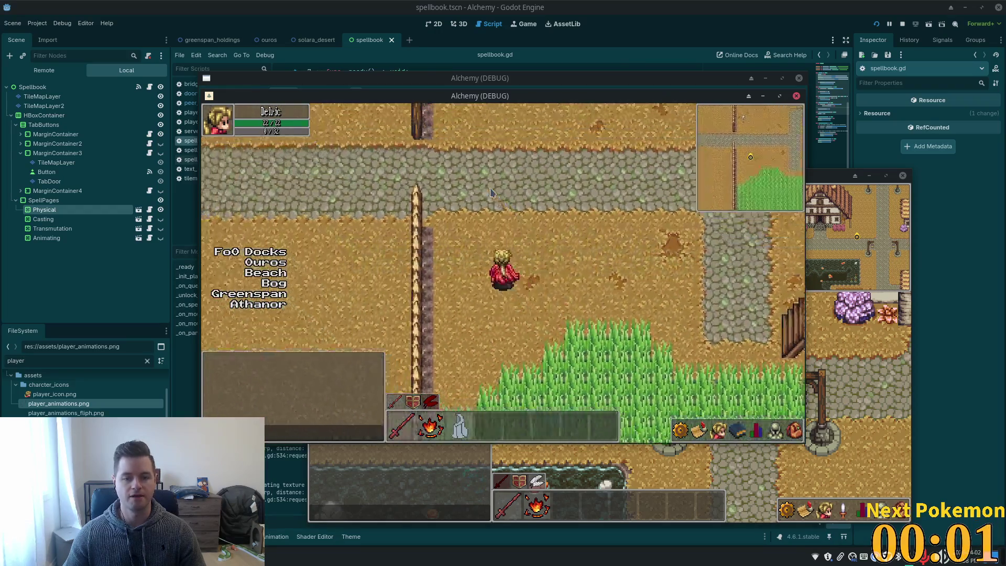
key("Left")
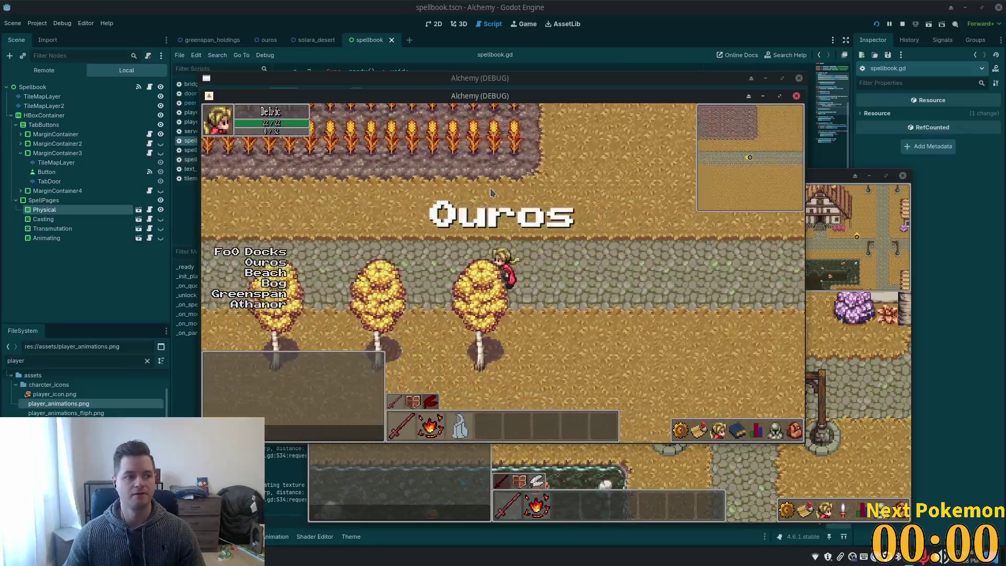
Step: Walk west between the houses, north into the house, and back out the doorway
key("Left")
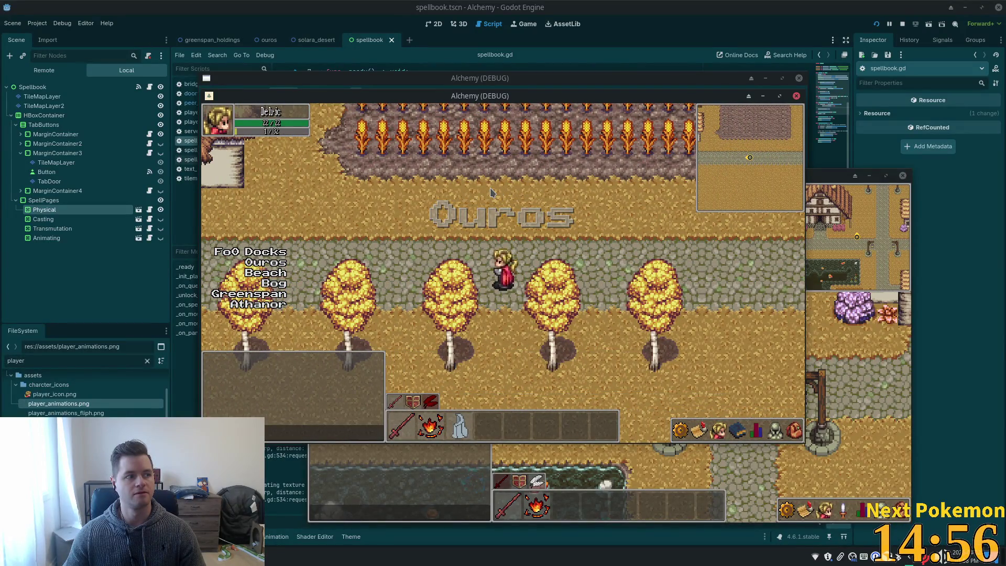
key("Left")
key("Left")
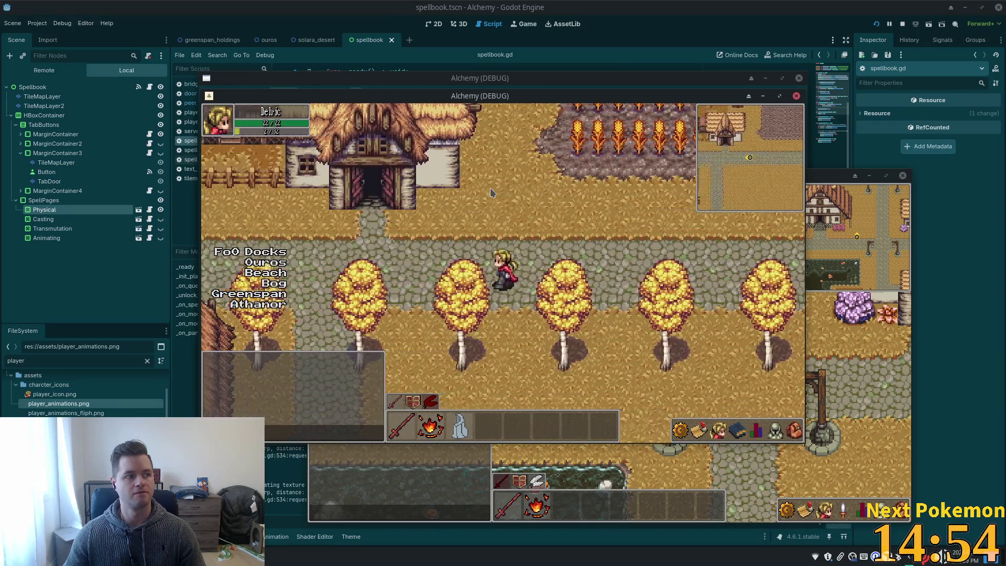
key("Left")
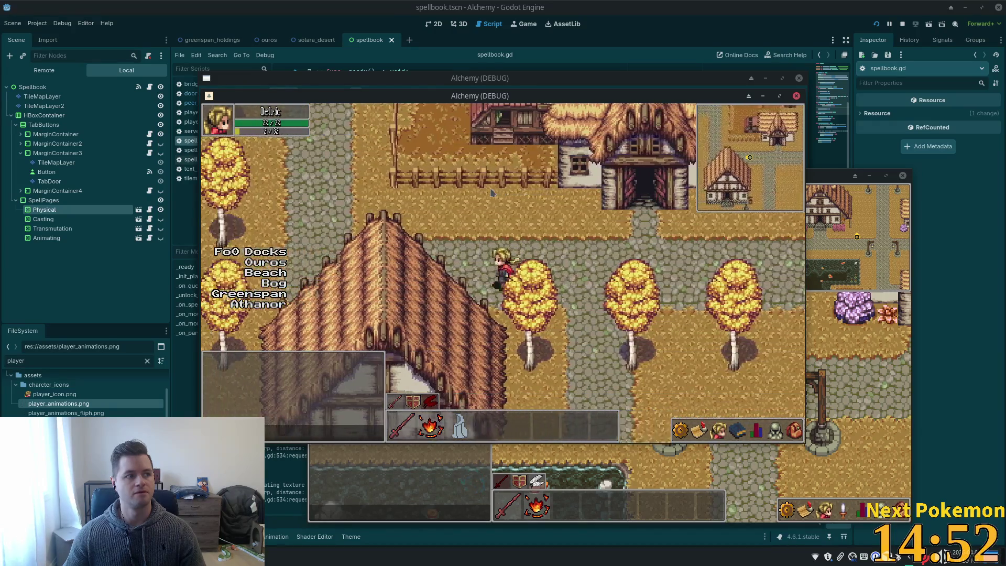
key("Left")
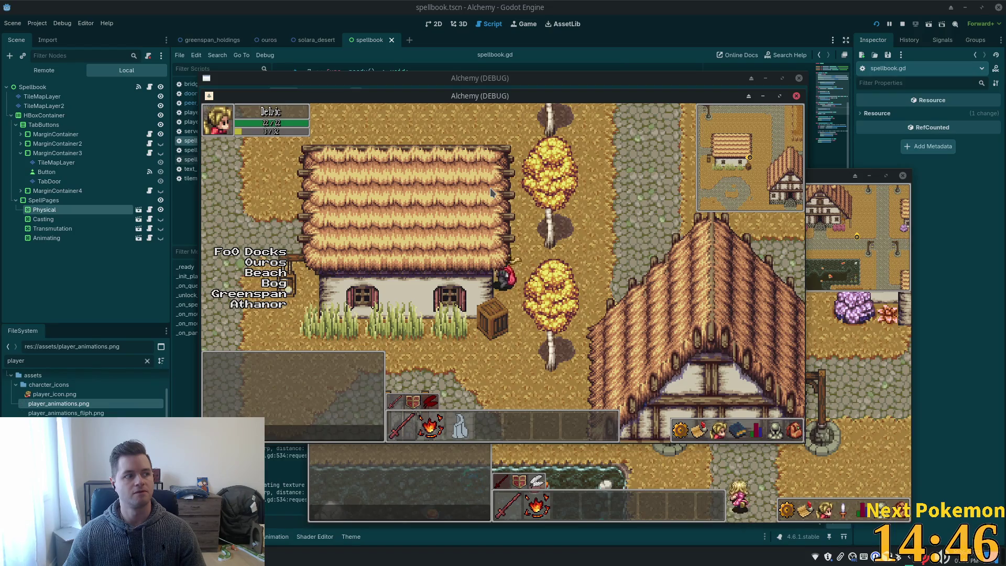
key("Left")
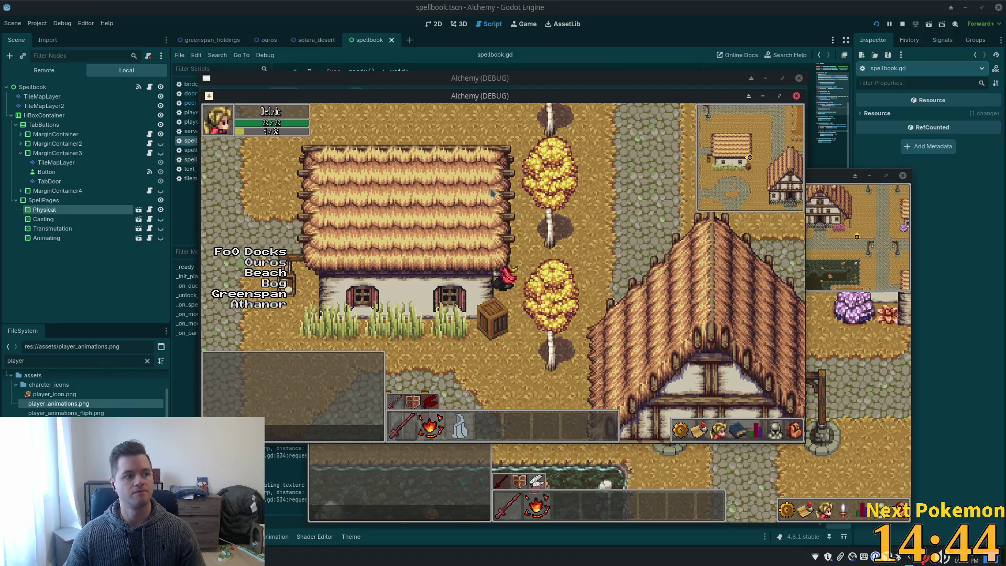
key("Up")
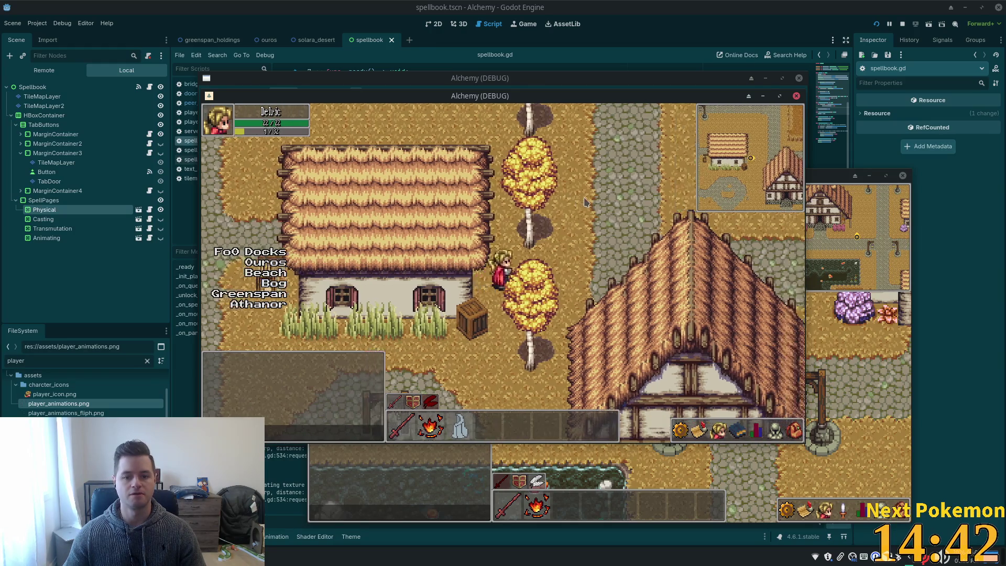
key("Up")
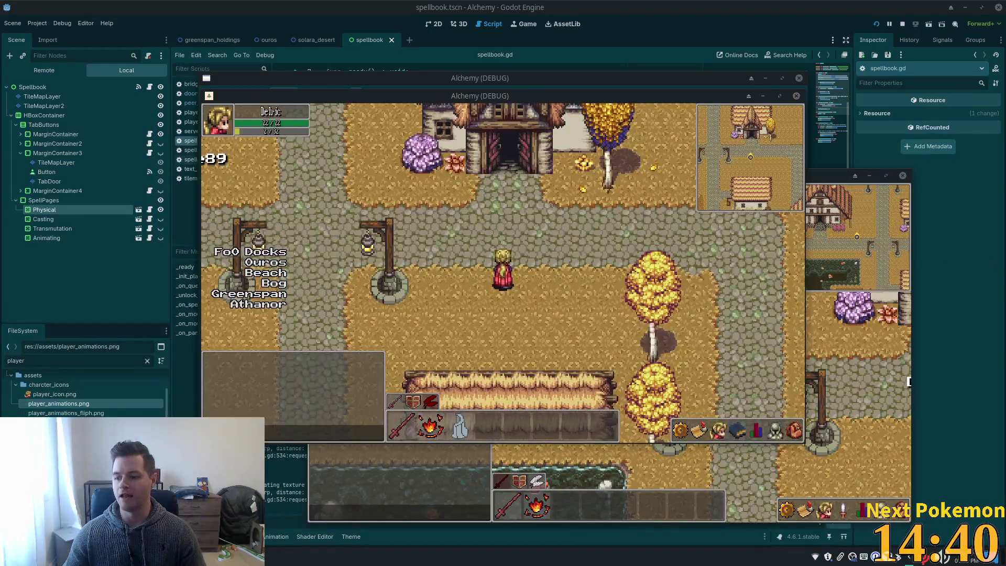
key("Up")
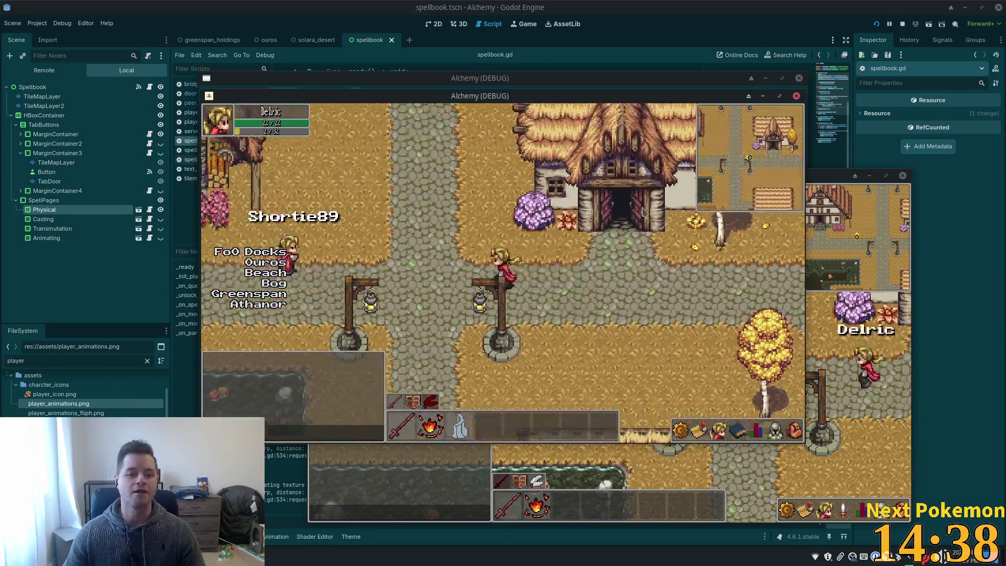
key("Up")
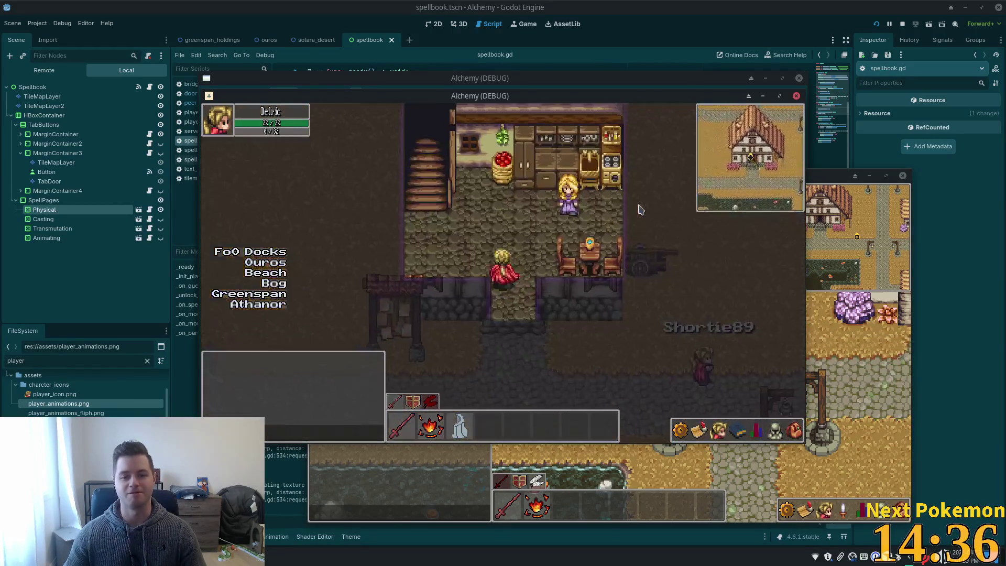
key("Left")
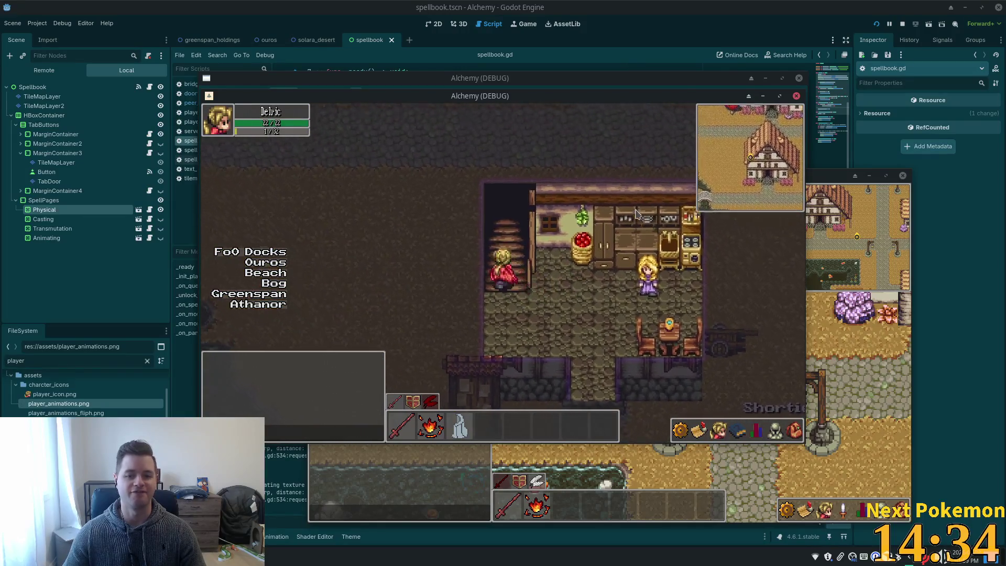
key("Down")
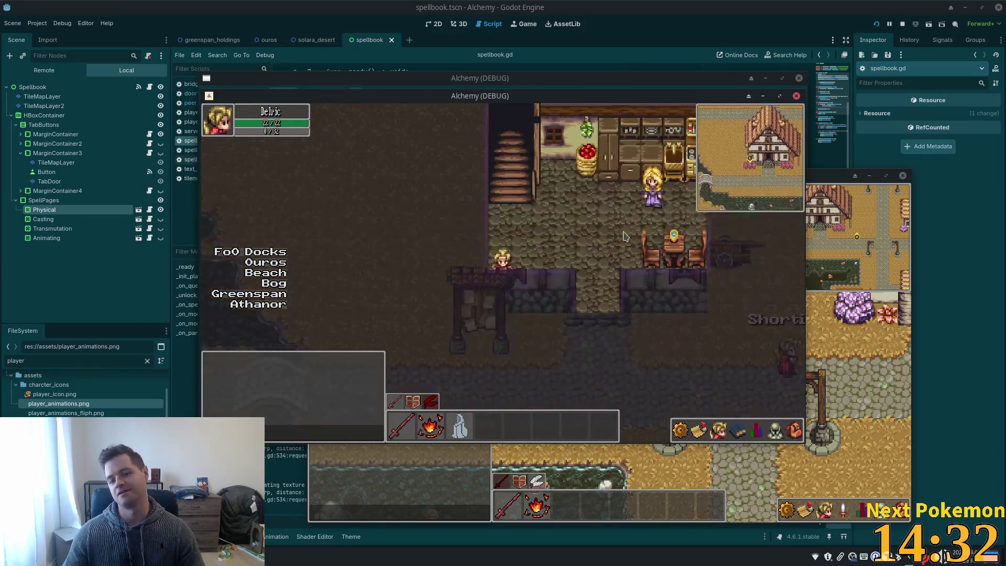
Step: Walk past the house and red tree and cross the stone bridge over the river
key("Up")
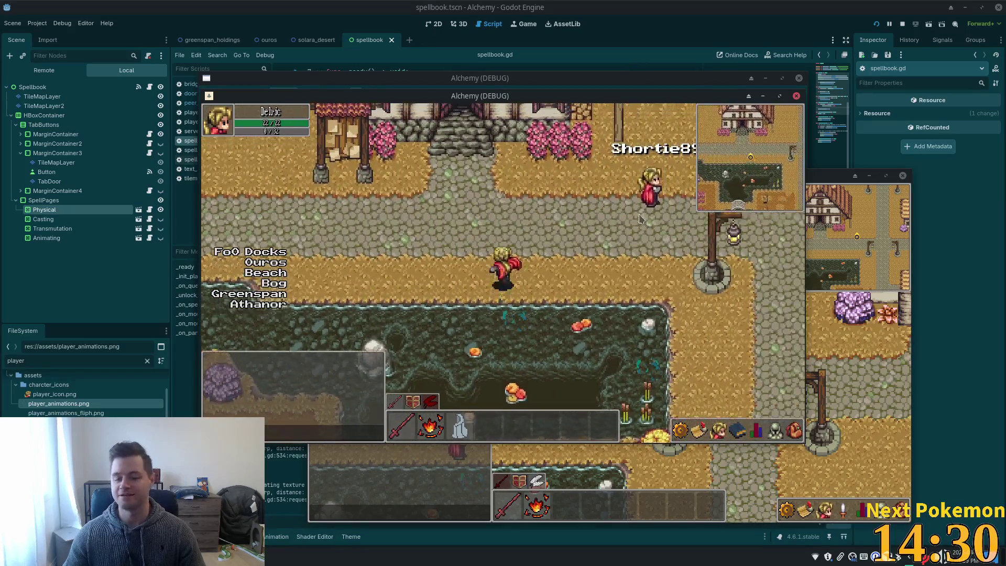
key("Right")
key("Left")
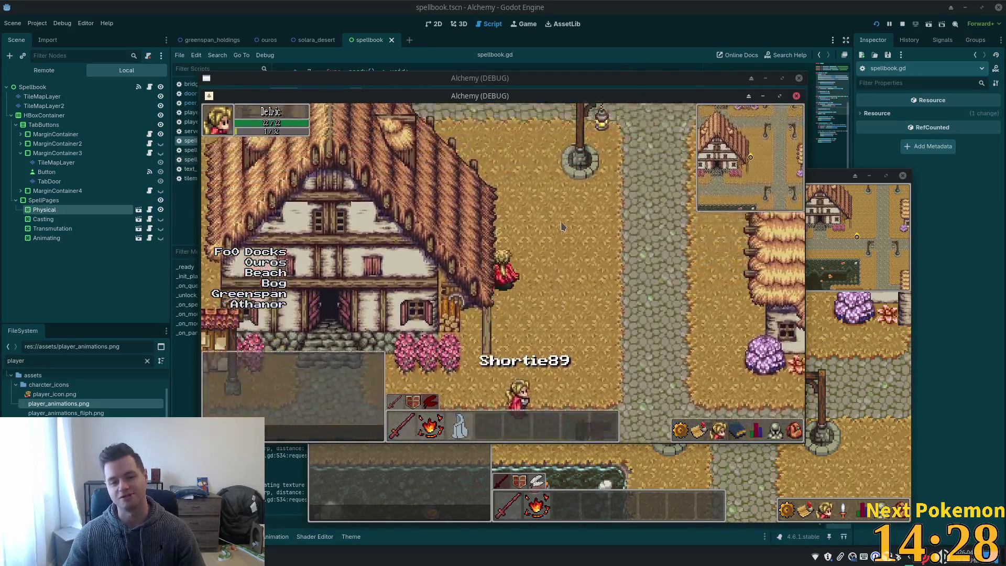
key("Up")
key("Left")
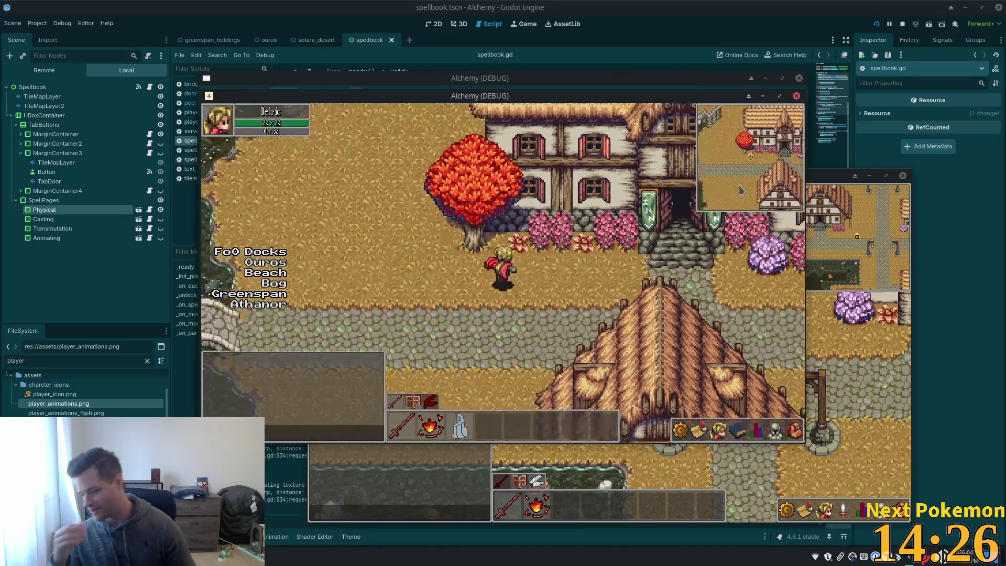
key("Up")
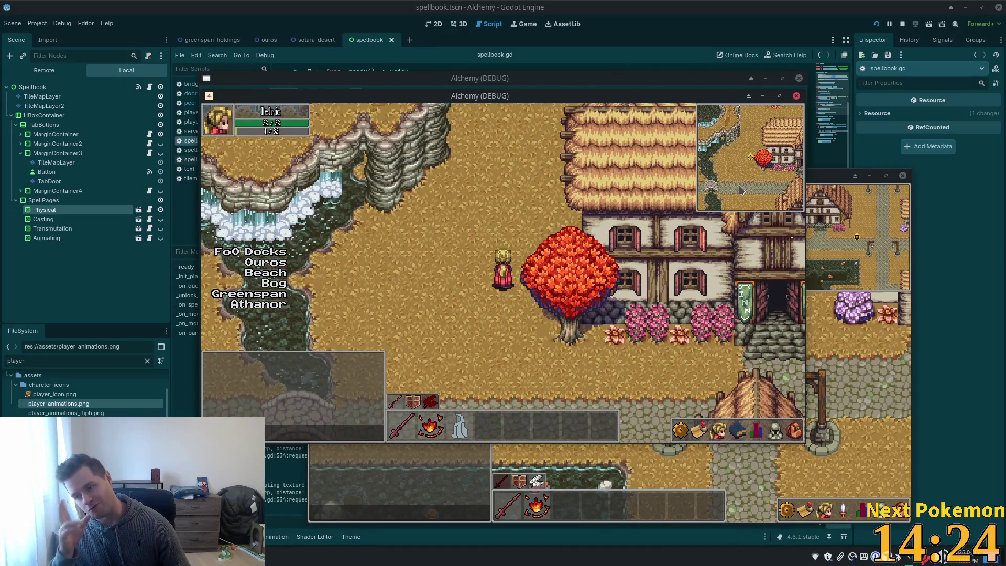
key("Down")
key("Left")
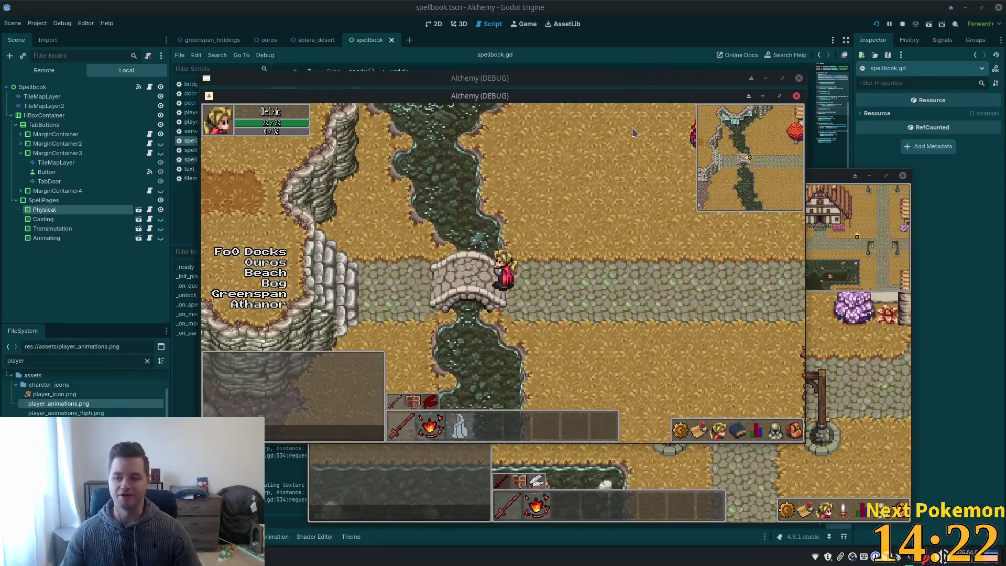
key("Left")
key("Down")
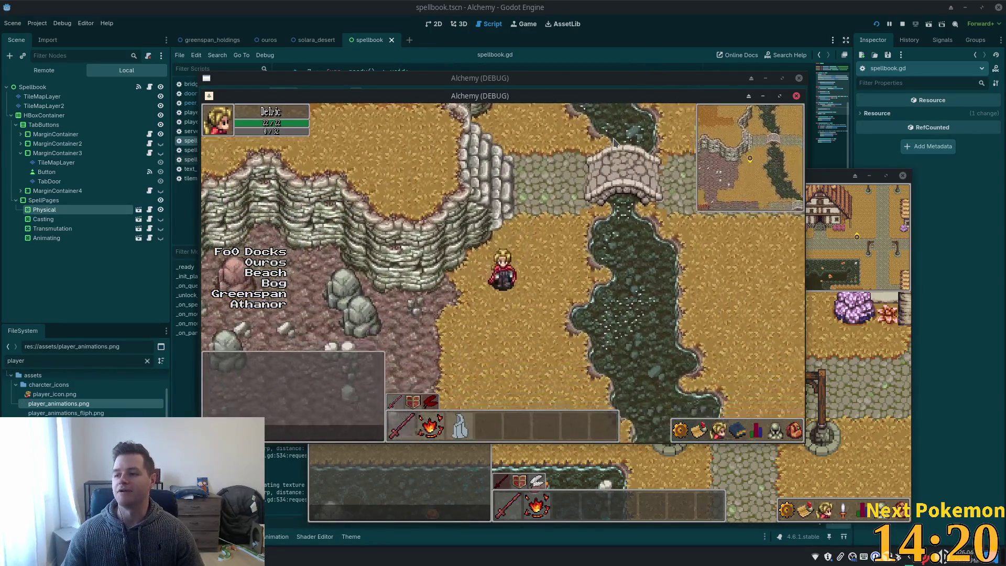
Step: Walk down the rocky ground to the house and up the steps into the shop
key("Down")
key("Left")
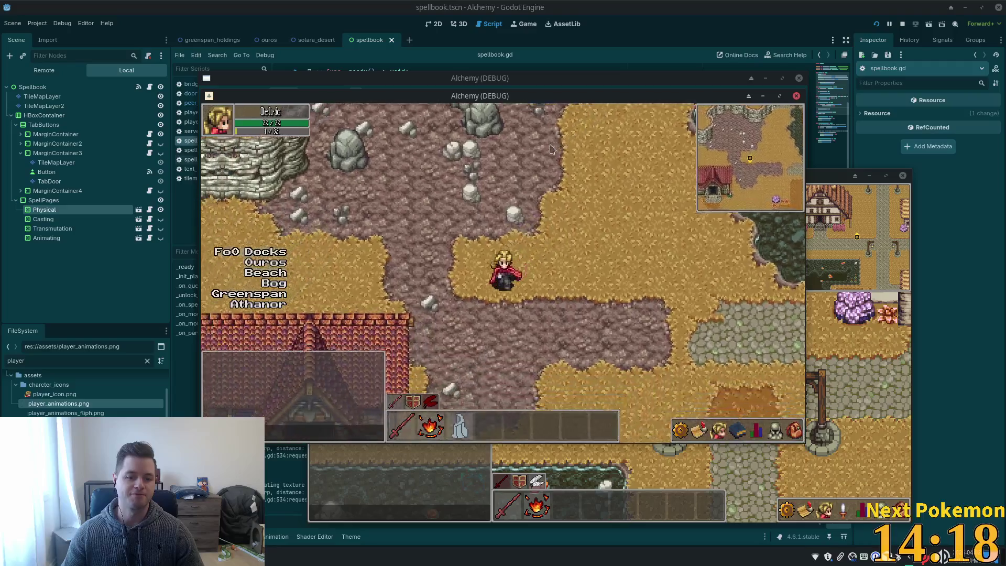
key("Down")
key("Left")
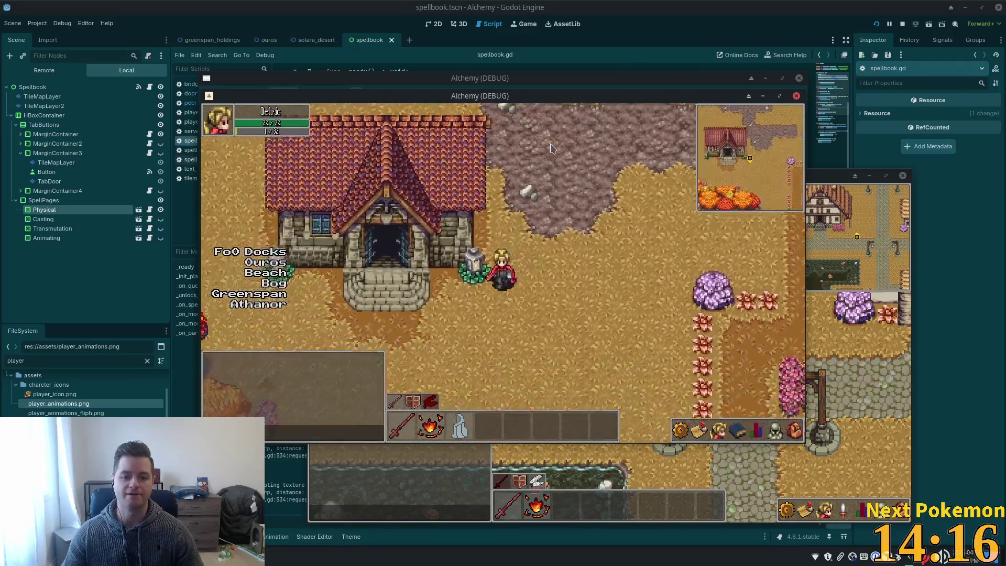
key("Left")
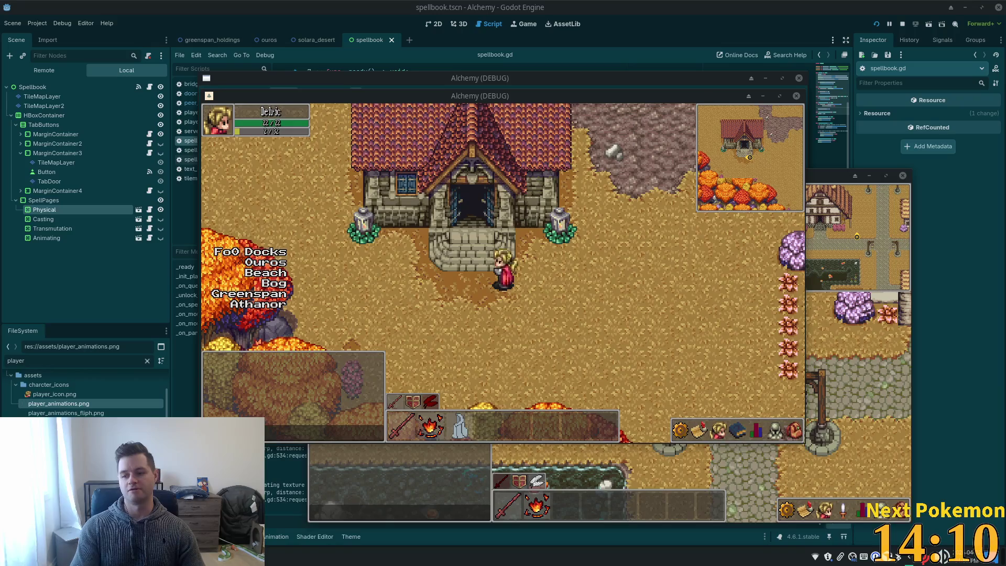
key("Up")
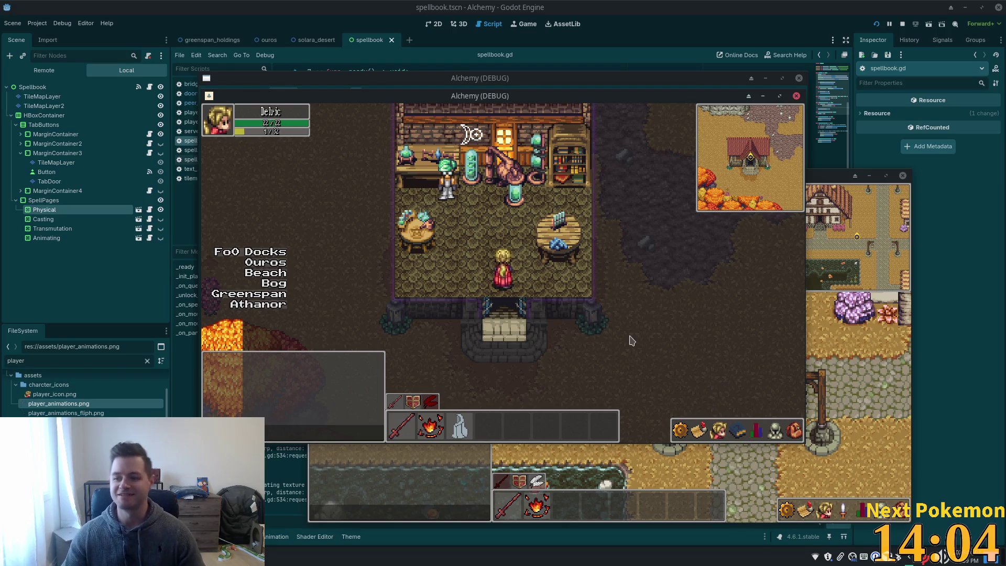
Step: Walk toward the shopkeeper and bring up the Friends panel inside the potion shop
key("Up")
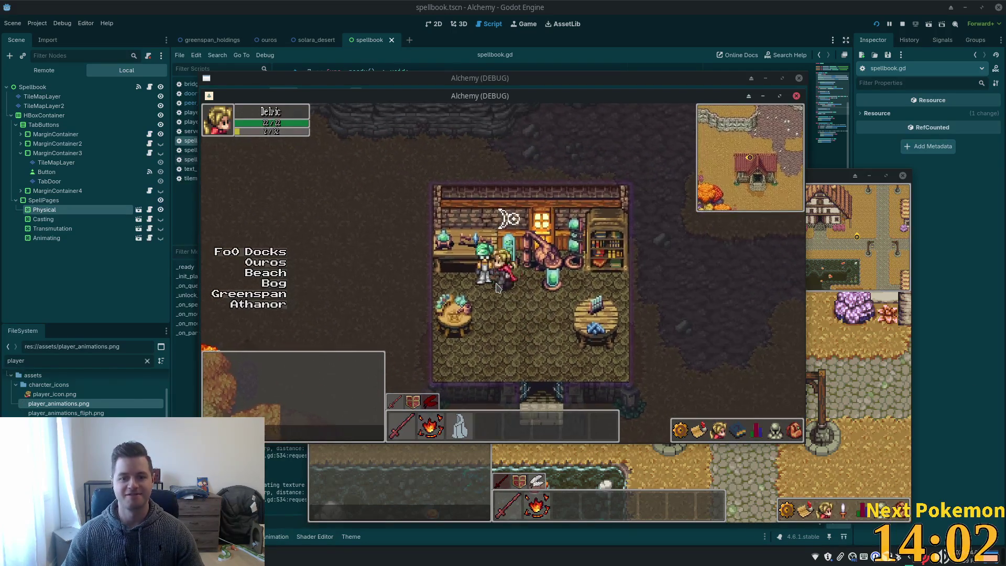
key("Left")
key("Right")
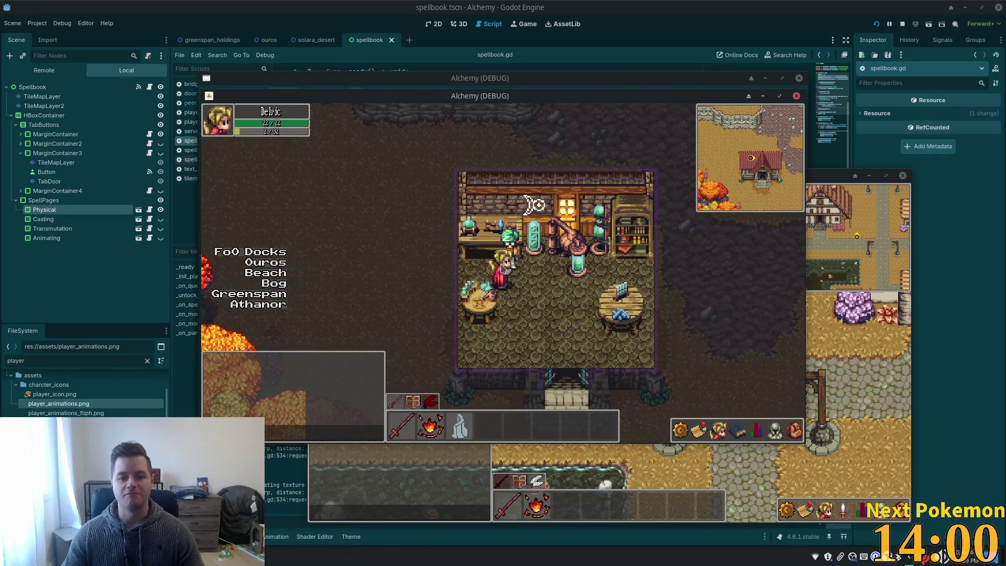
key("Down")
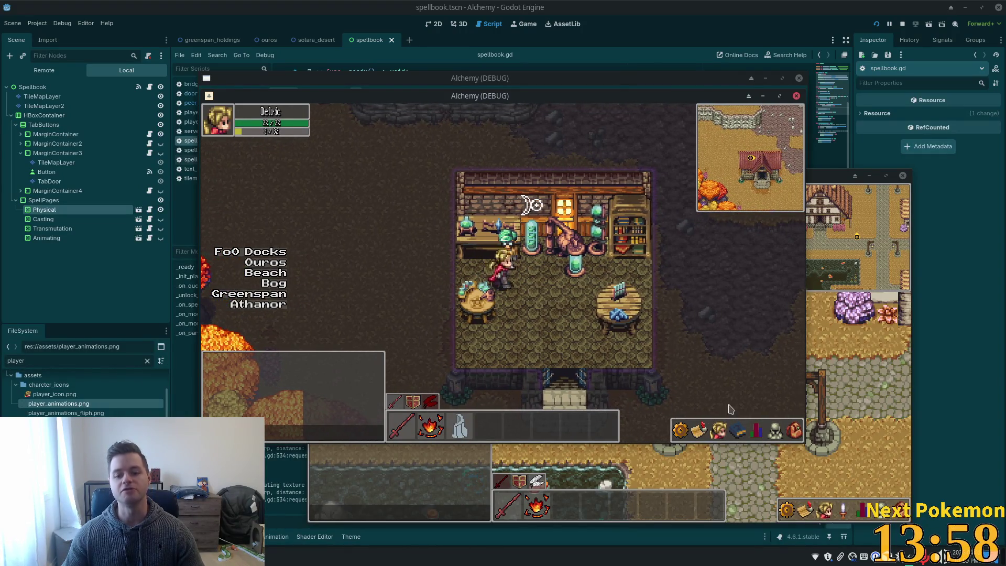
key("f")
Step: Switch to the quest list, leave the shop, cross the bridge into town and enter the building doorway
key("q")
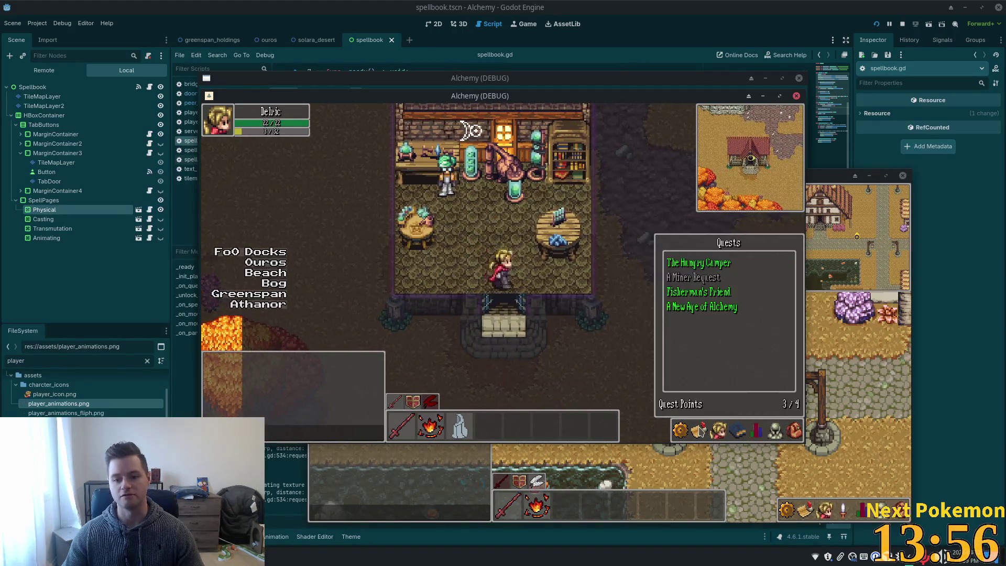
key("Down")
key("Right")
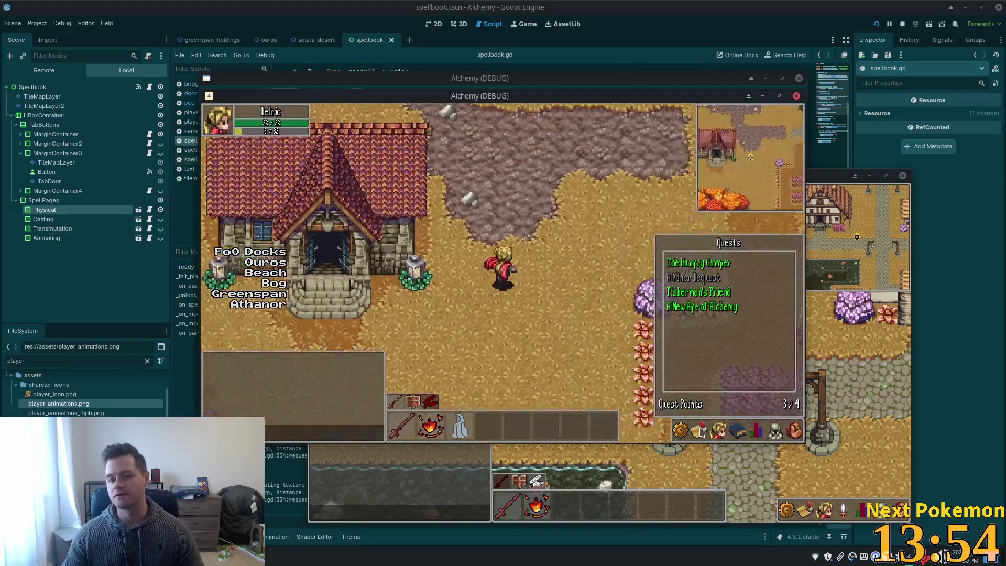
key("Up")
key("Up")
key("Right")
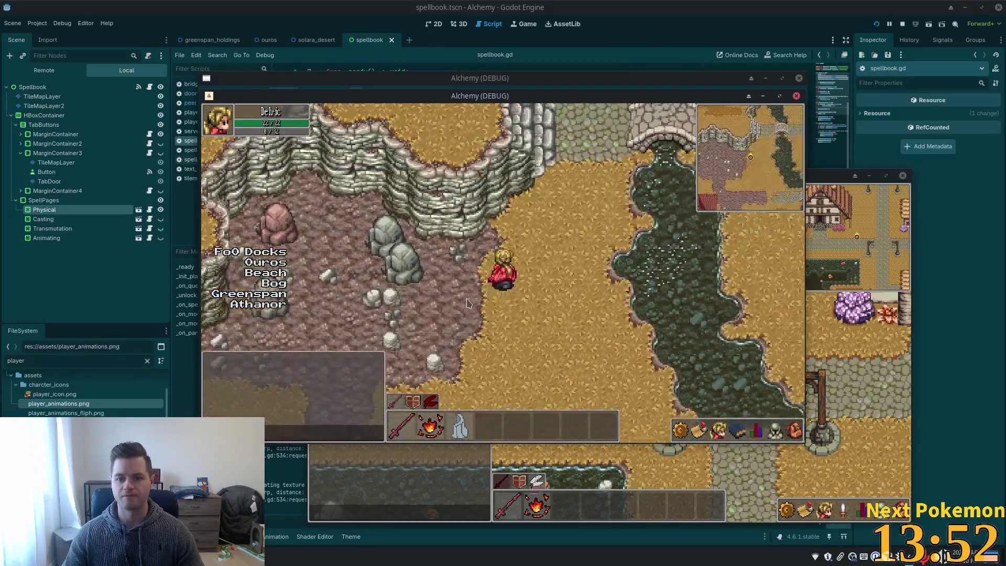
key("Right")
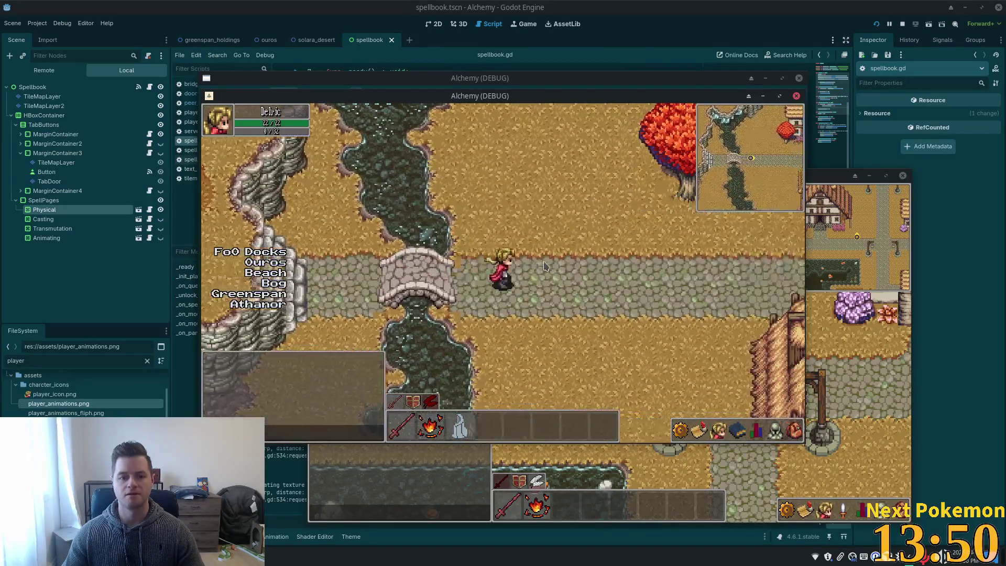
key("Right")
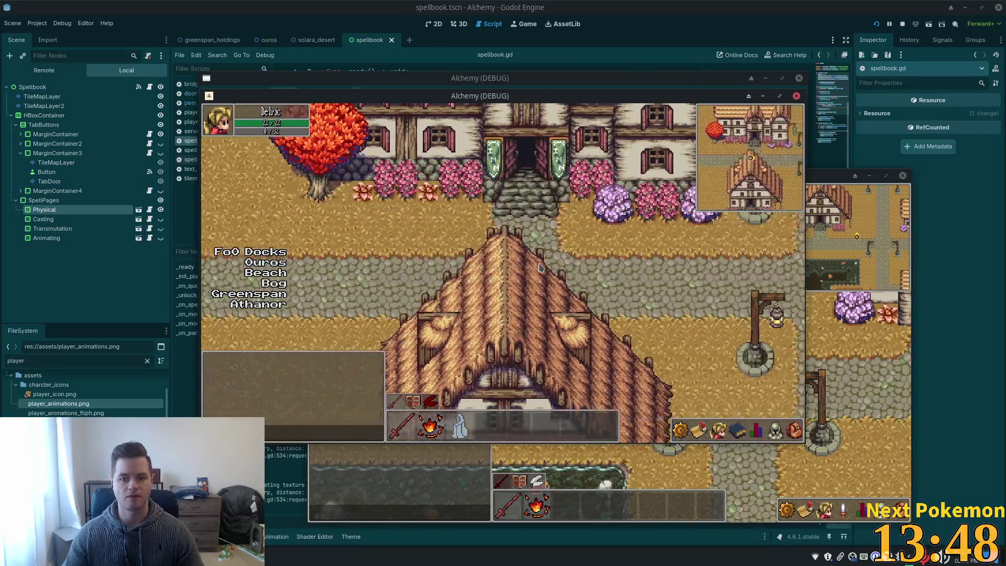
key("Up")
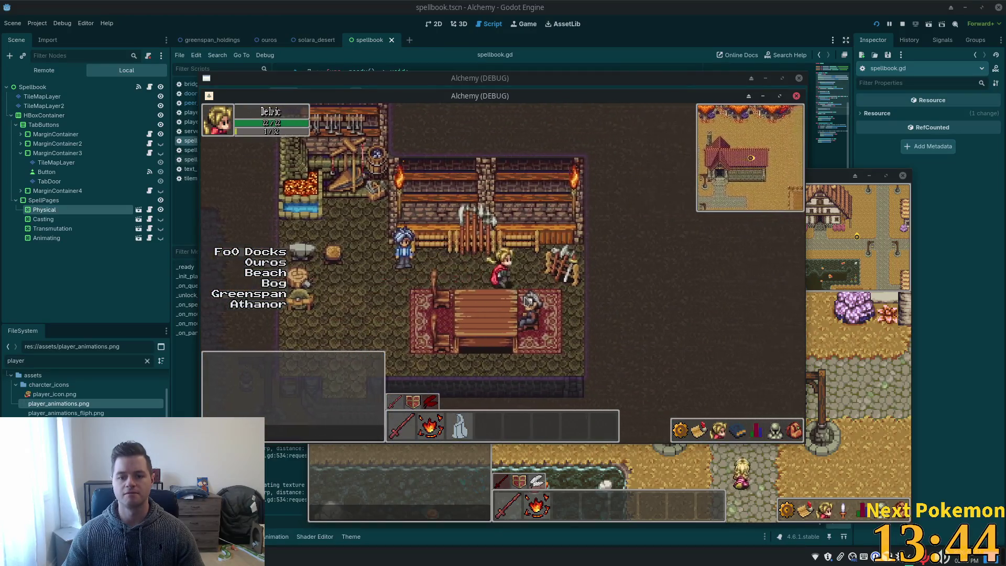
Step: Talk to the Miner, agree to help with his 5 tin ore request, and receive the spare pickaxe
left_click(513, 311)
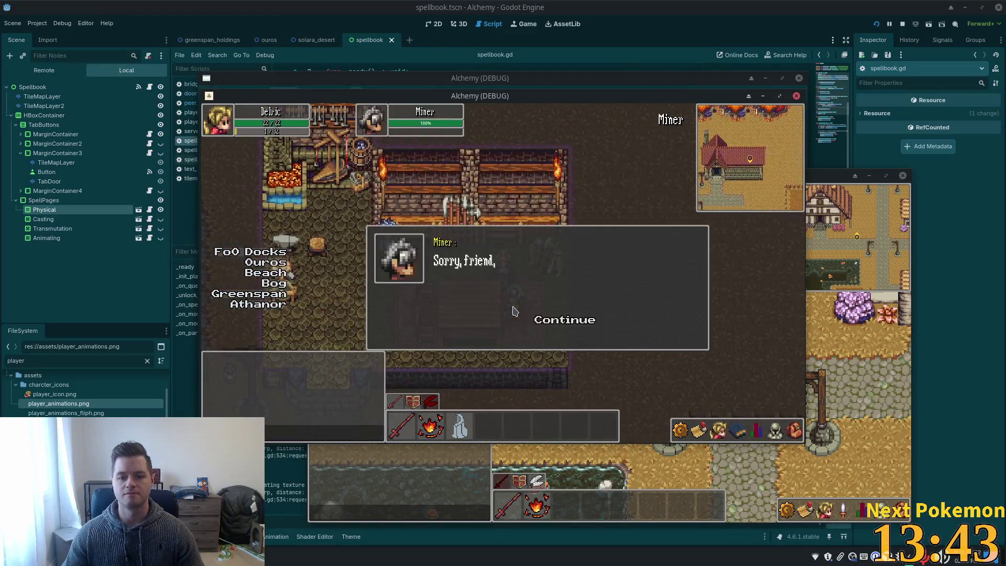
left_click(560, 328)
left_click(537, 321)
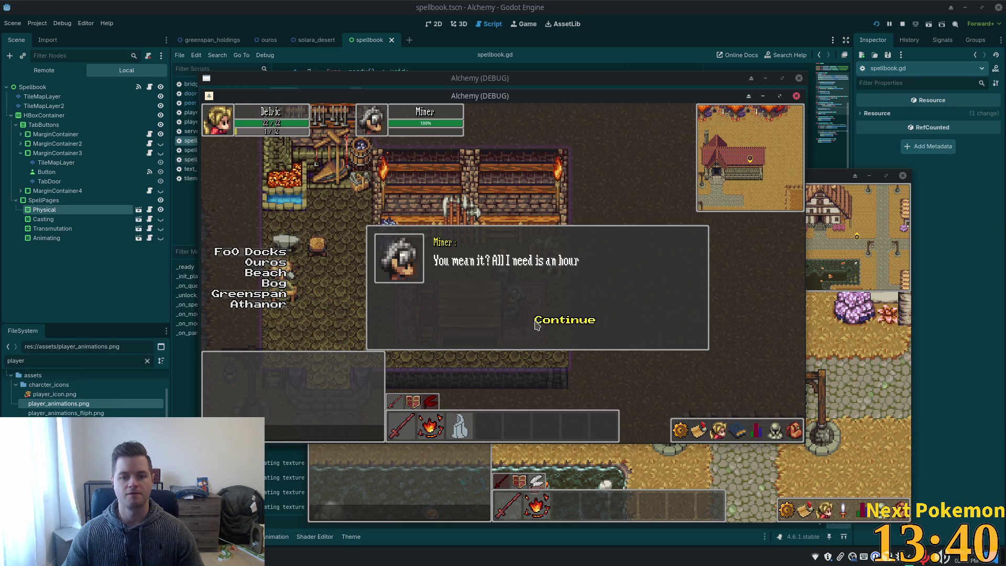
left_click(555, 324)
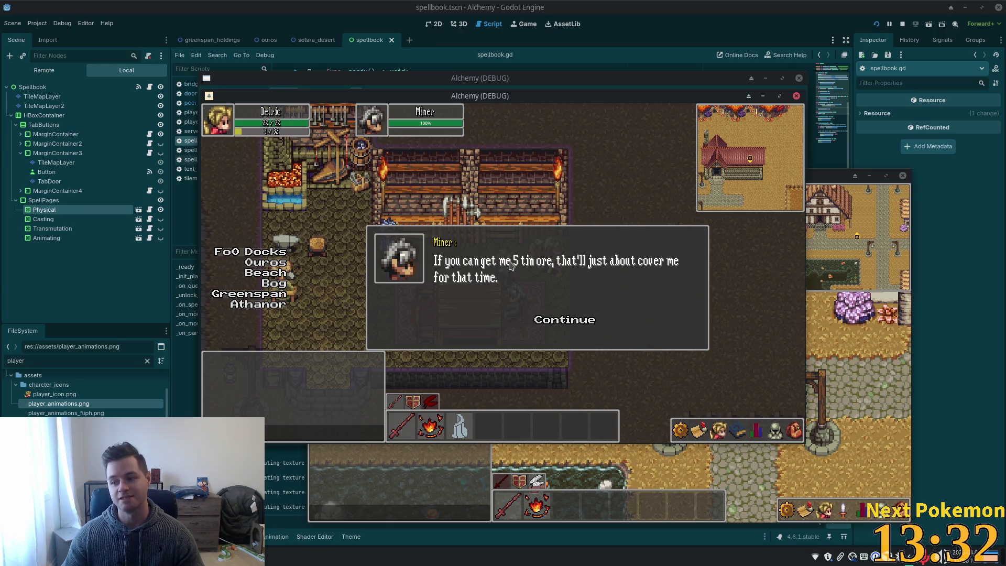
left_click(576, 323)
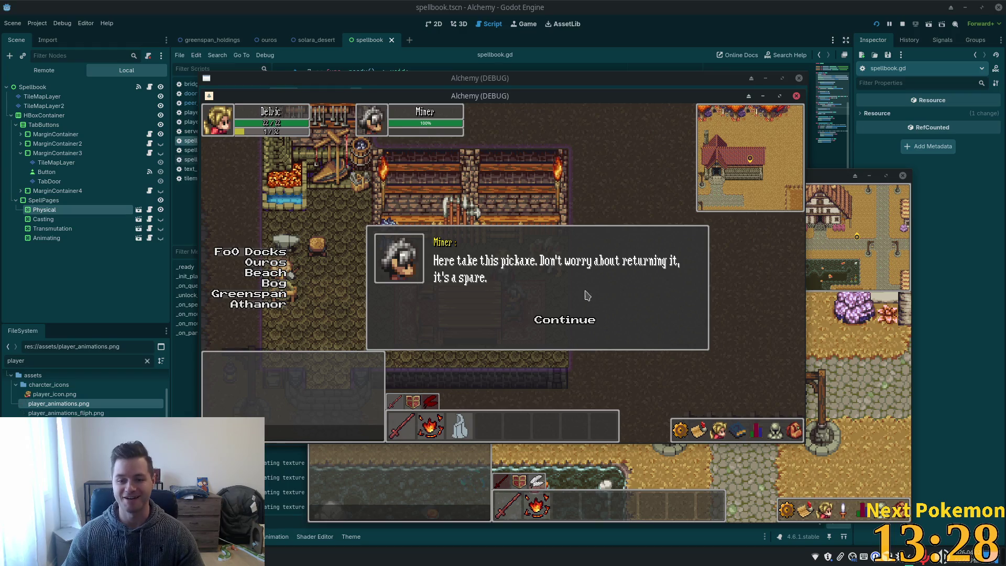
left_click(566, 323)
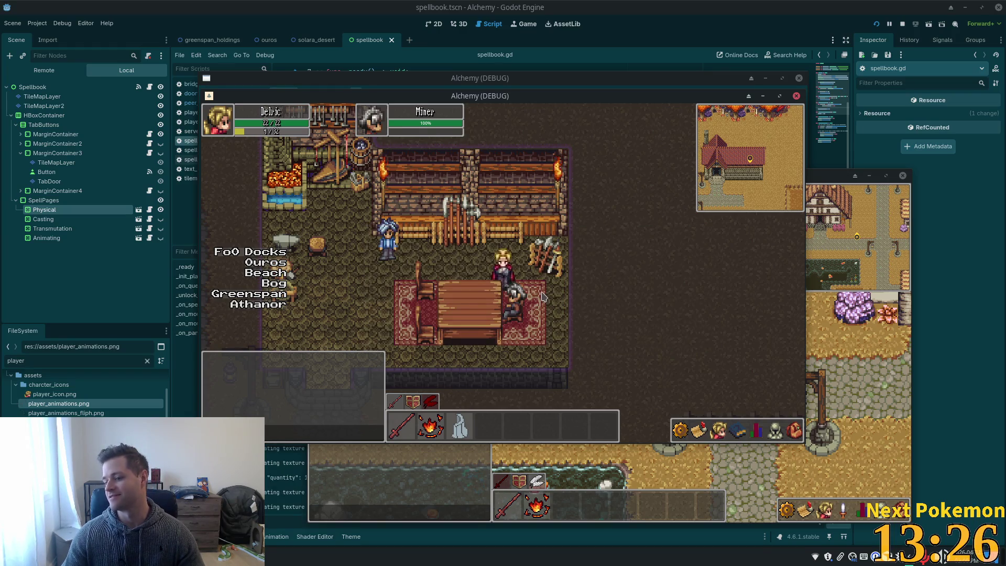
Step: Walk out of the building, through town and west over the bridge into the cave
key("Left")
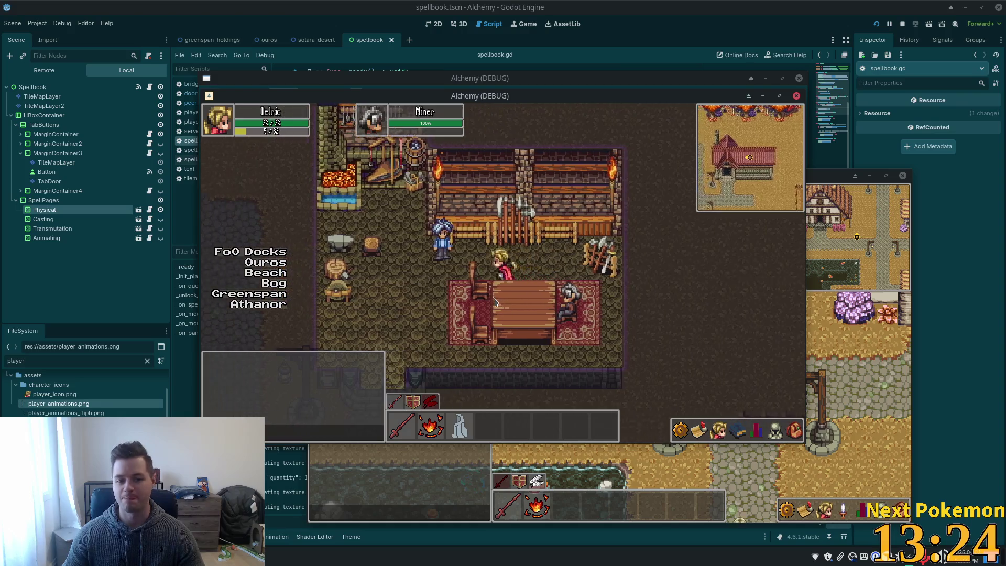
key("Down")
key("i")
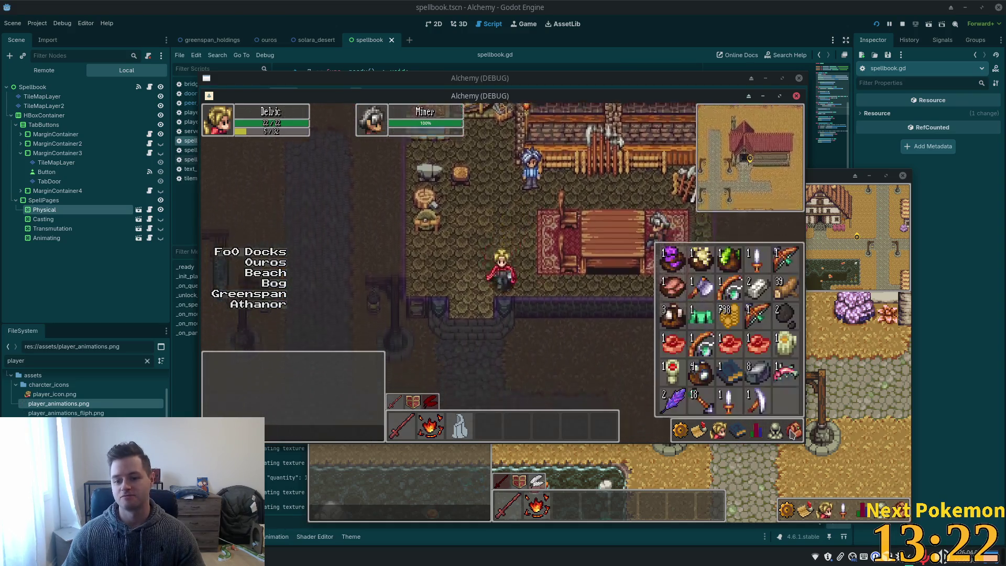
key("Down")
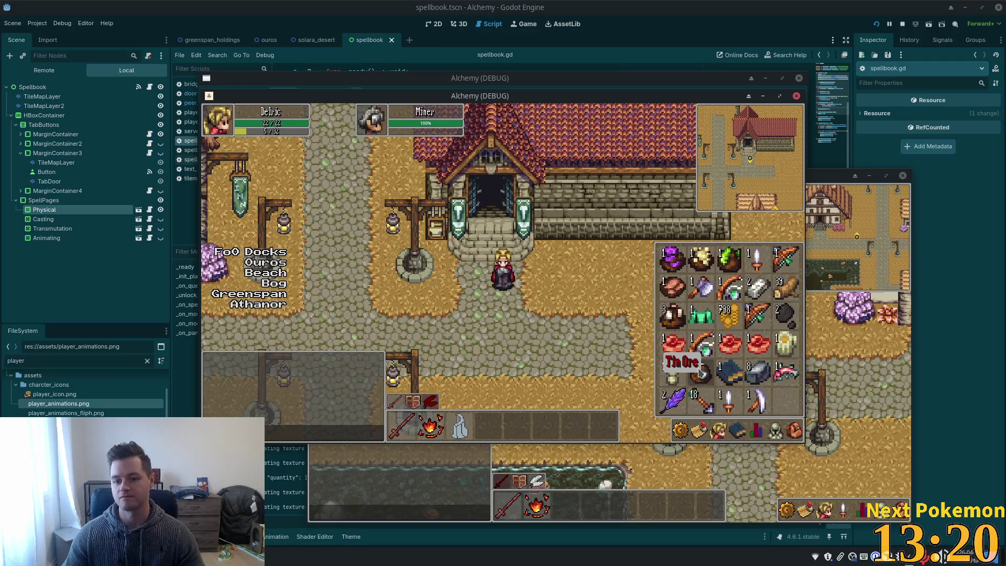
key("i")
key("Down")
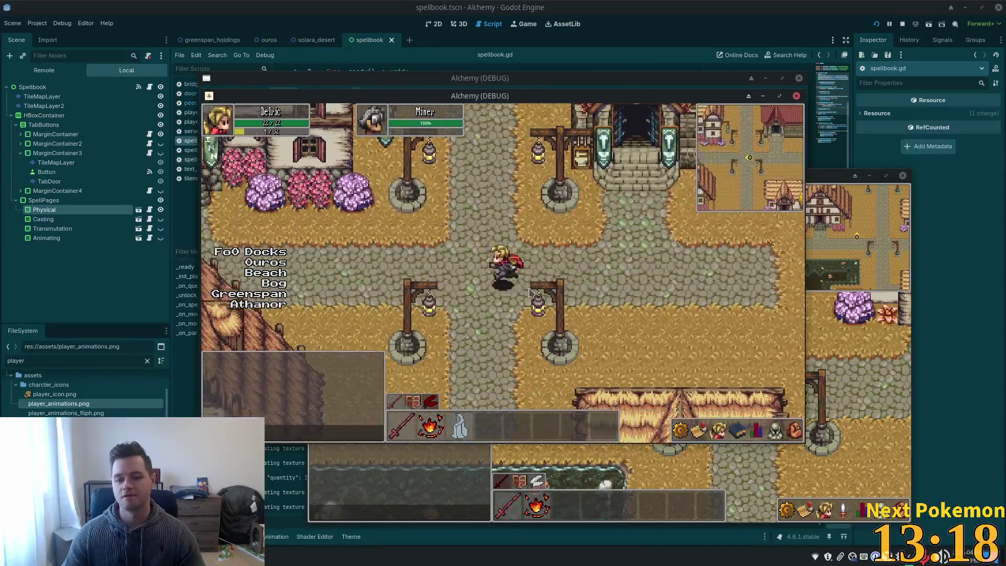
key("Left")
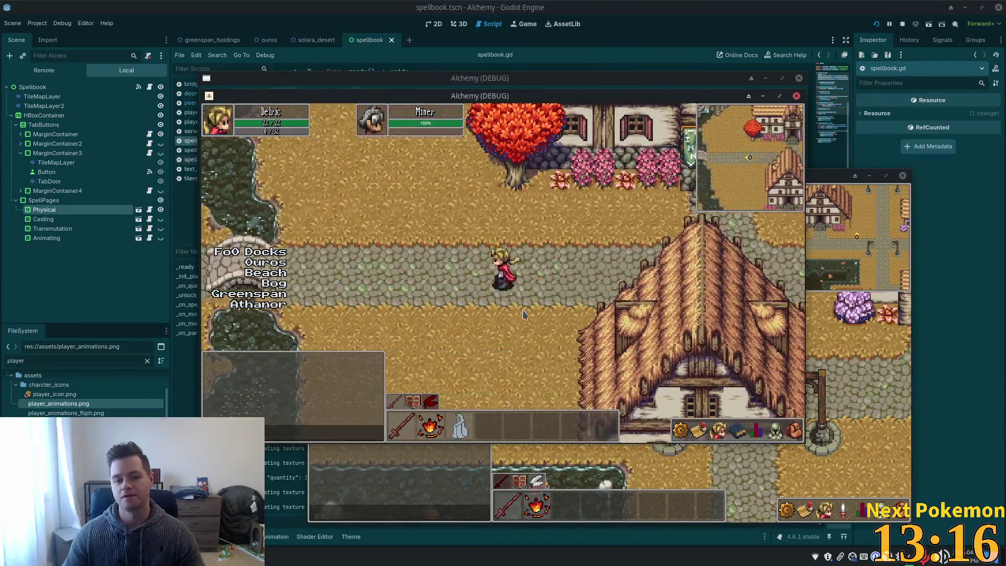
key("Down")
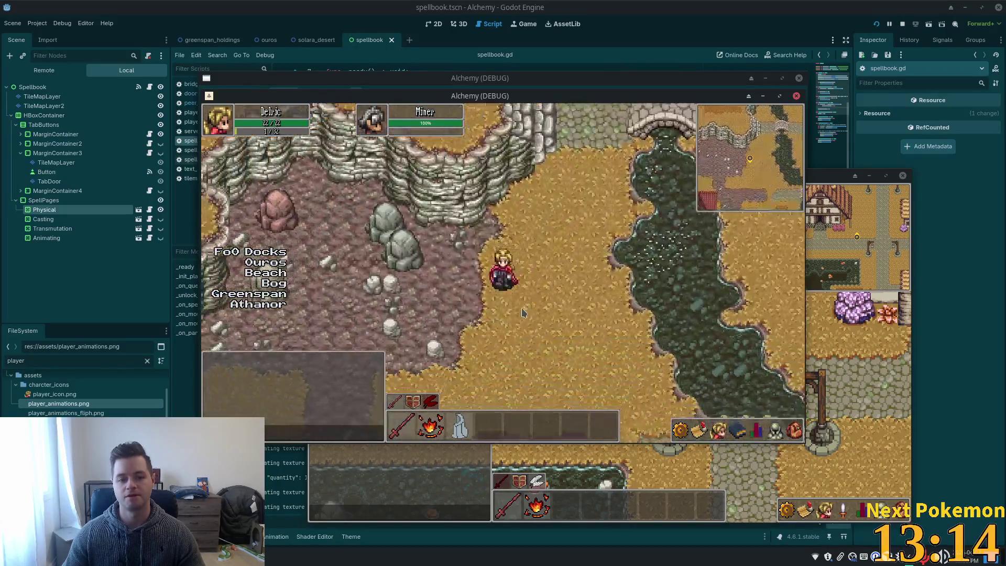
key("Up")
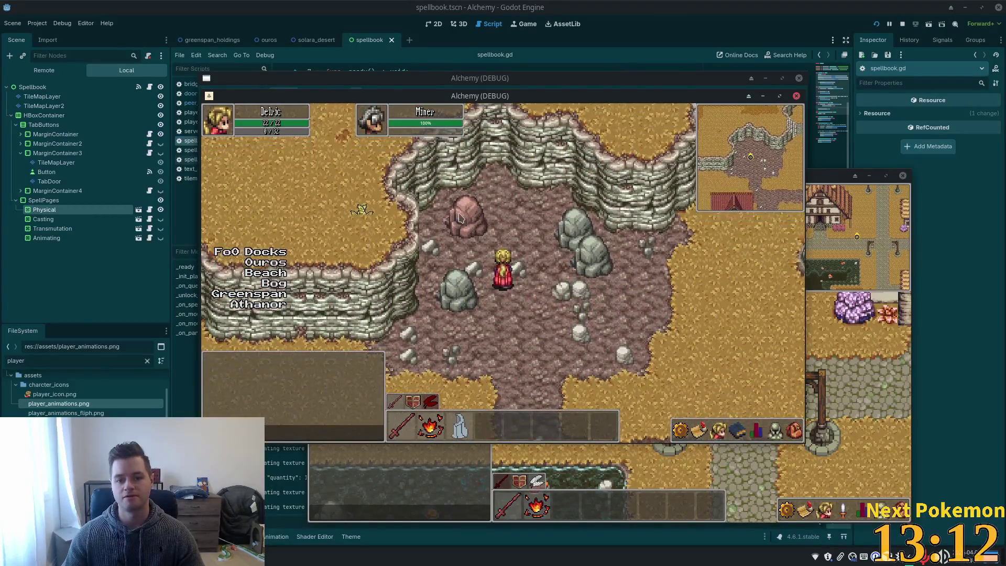
Step: Mine the copper and stone deposits, checking the inventory for the new ore
left_click(793, 430)
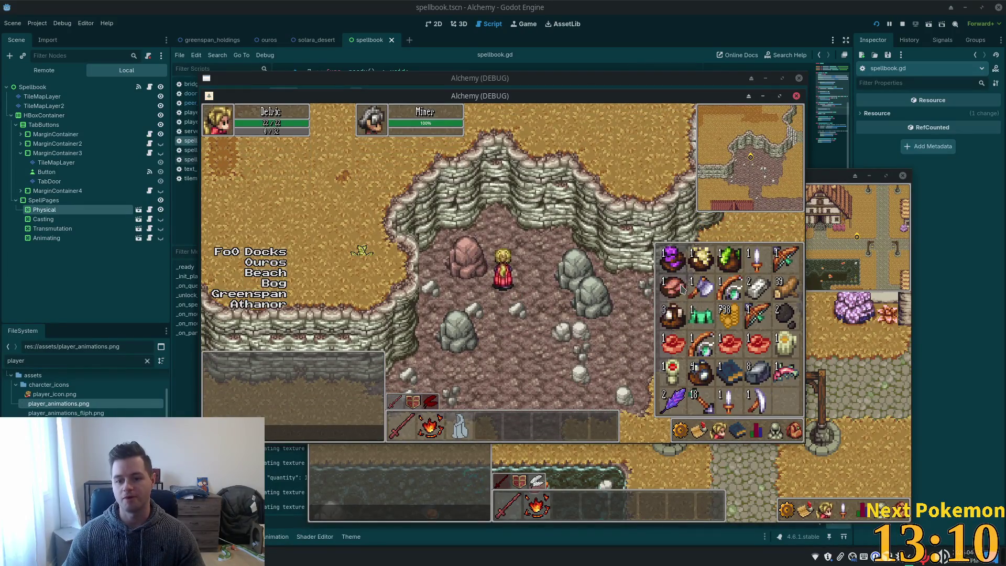
left_click(495, 275)
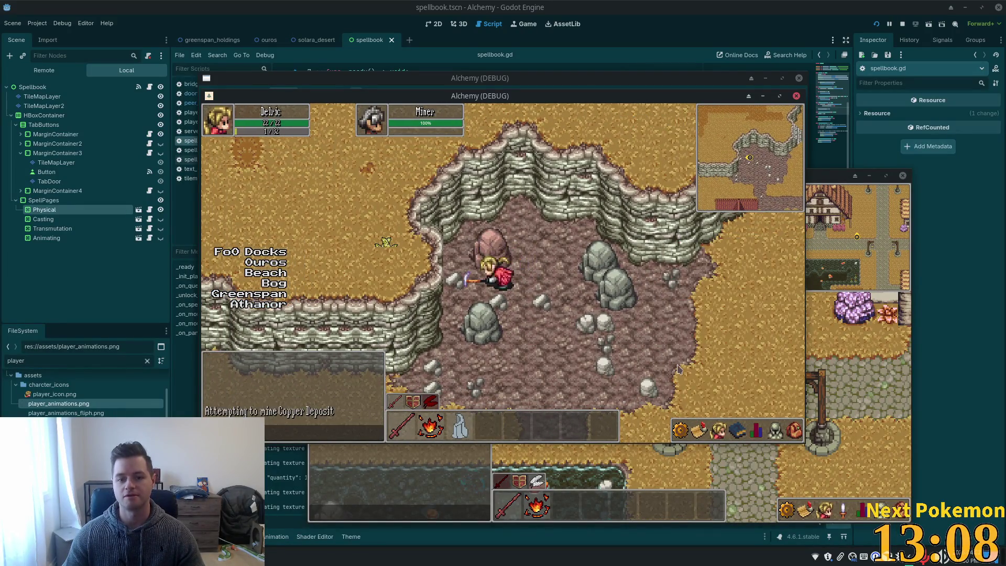
left_click(795, 430)
left_click(793, 429)
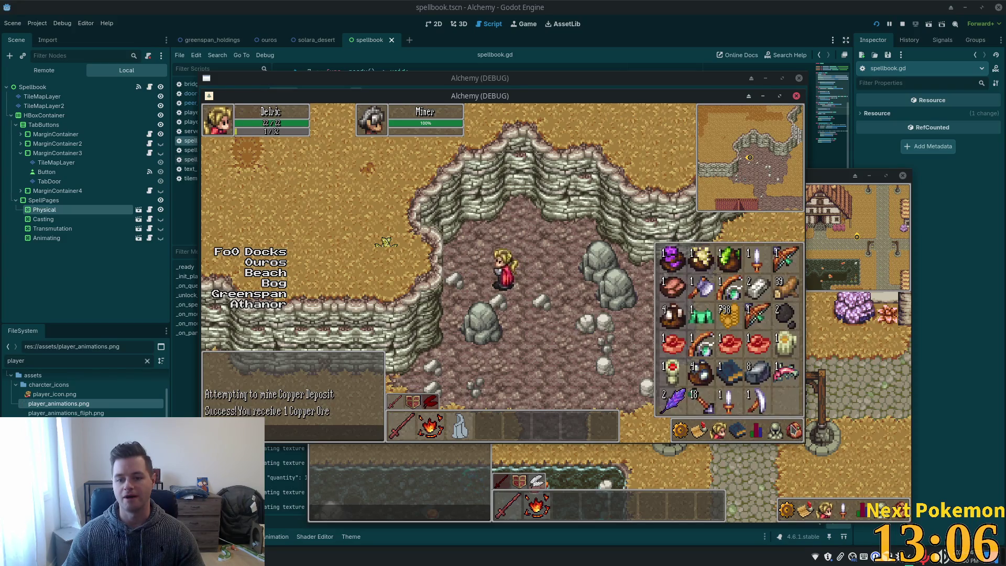
left_click(612, 281)
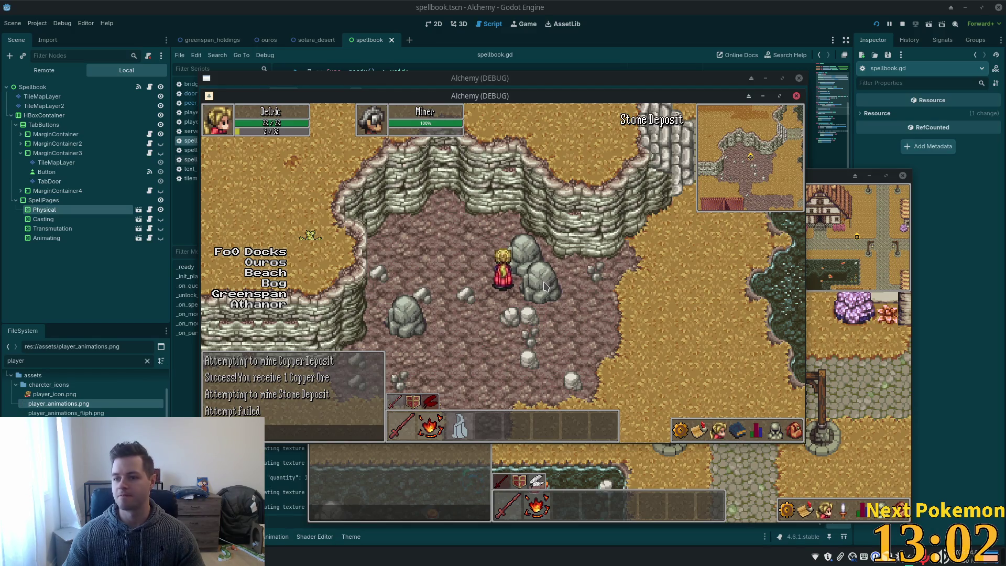
left_click(529, 265)
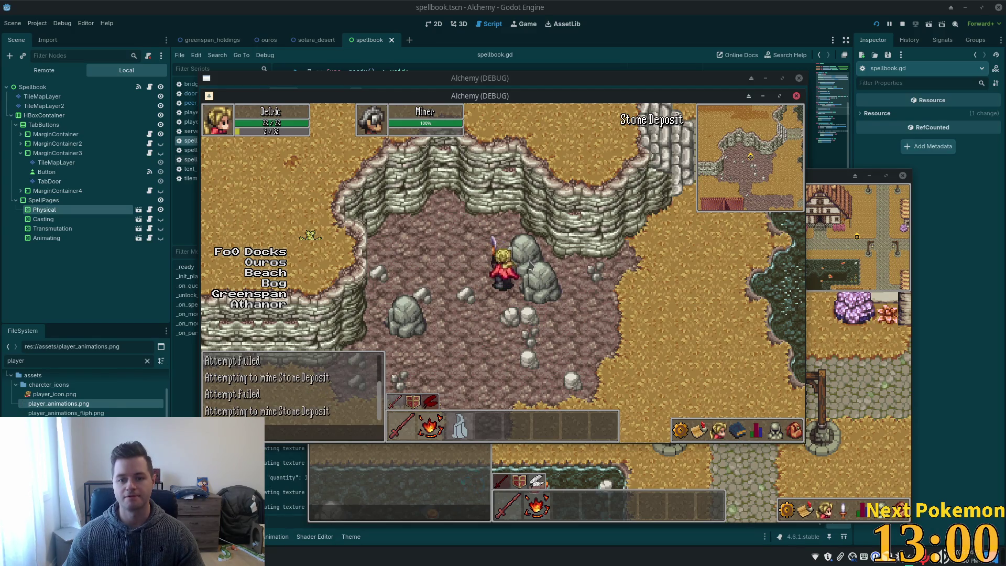
left_click(537, 275)
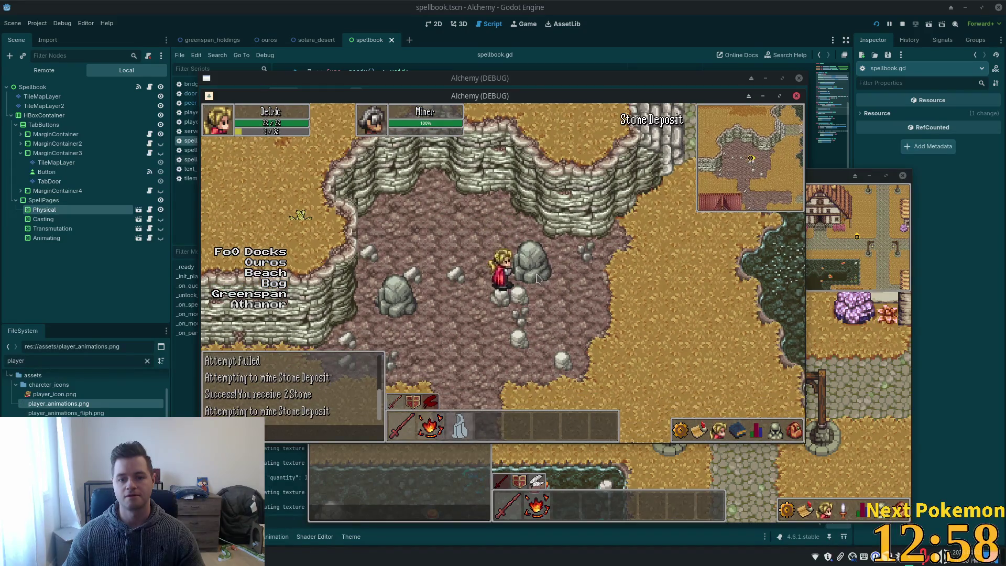
left_click(482, 274)
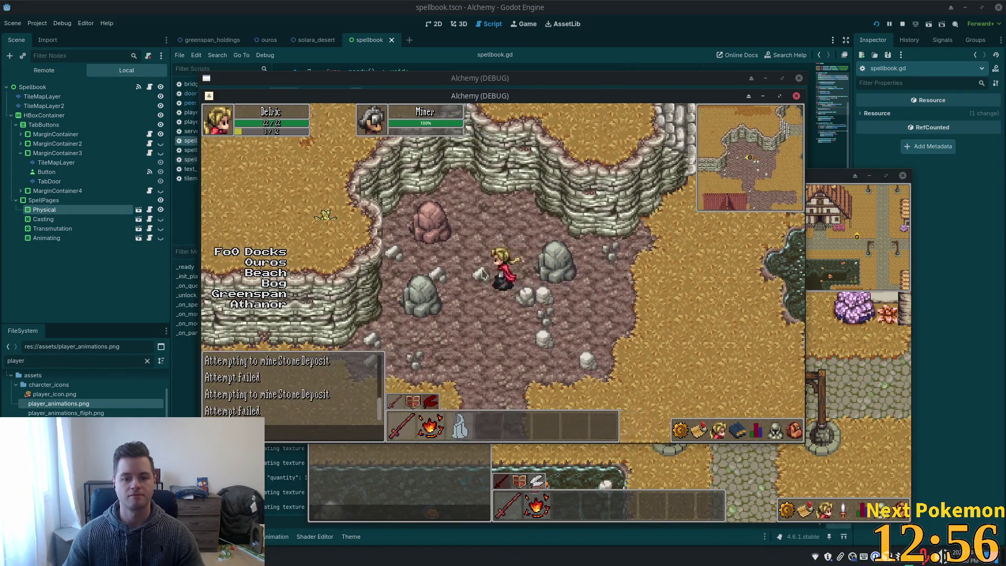
Step: Approach the Copper Deposit, then walk southeast out of the cave with the inventory toggled
key("Left")
key("Up")
key("Left")
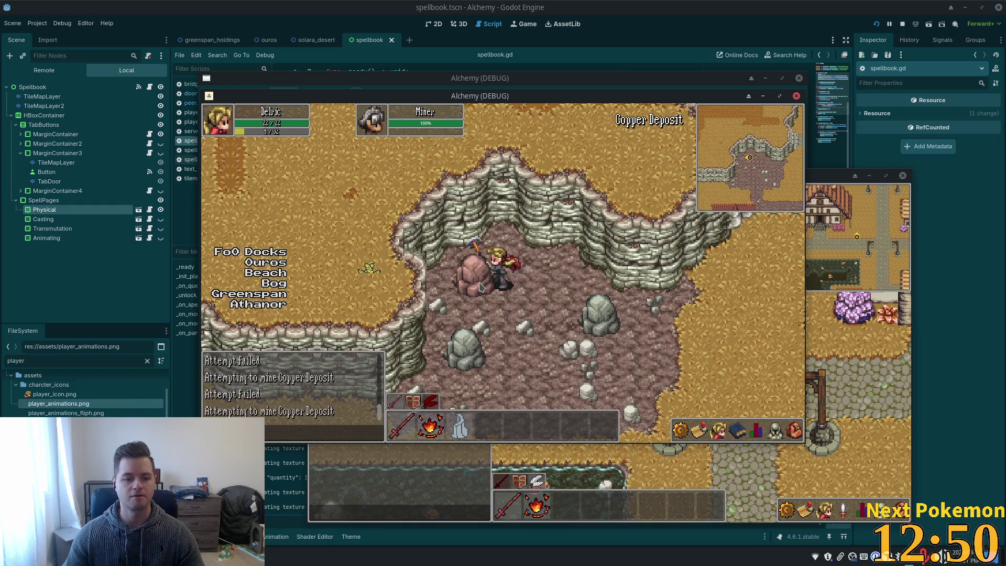
key("Right")
key("Right")
key("Down")
key("i")
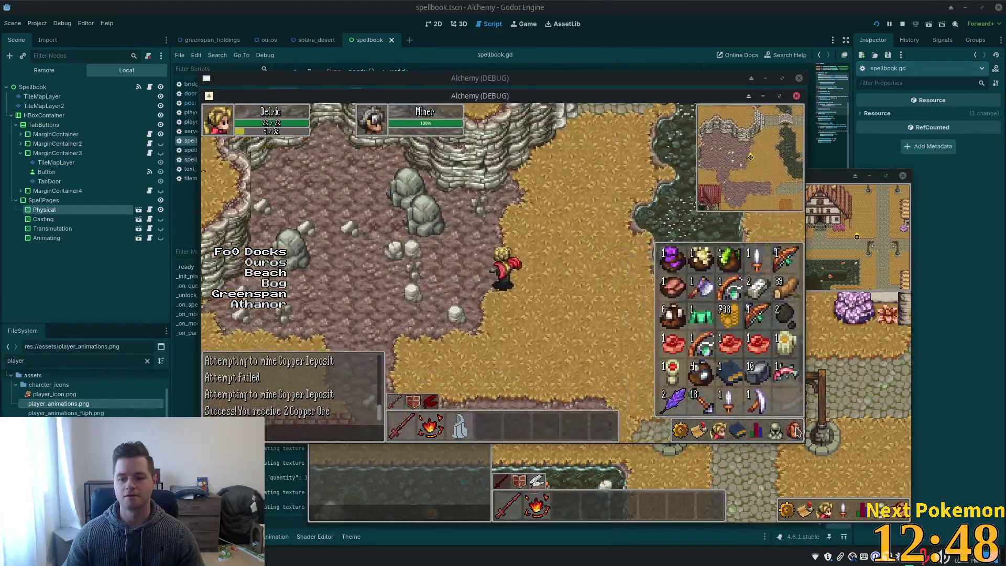
Step: Walk east over the stone bridge, into the inn and across to the Miner's table
key("Up")
key("Up")
key("e")
key("Right")
key("Right")
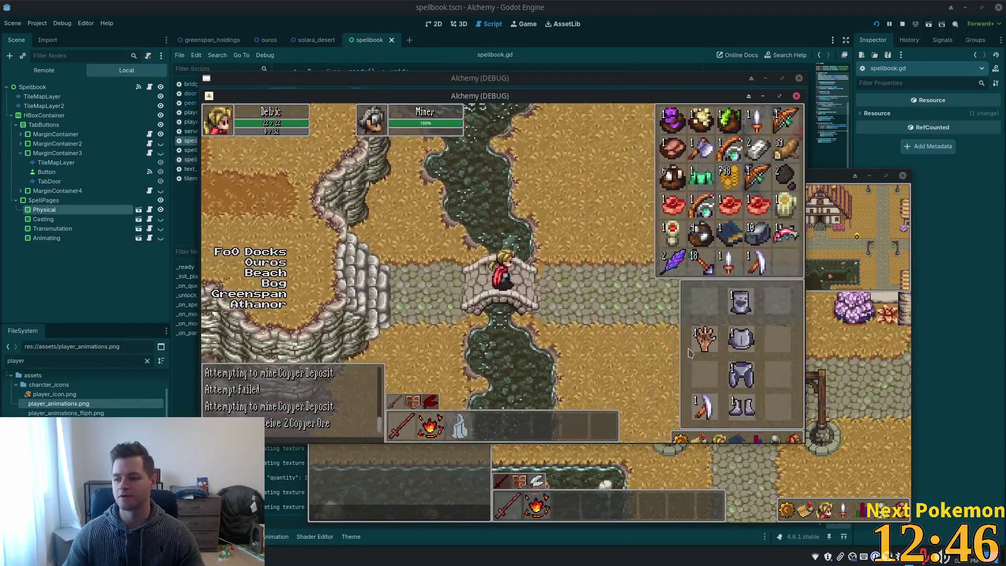
key("Right")
key("Right")
key("Right")
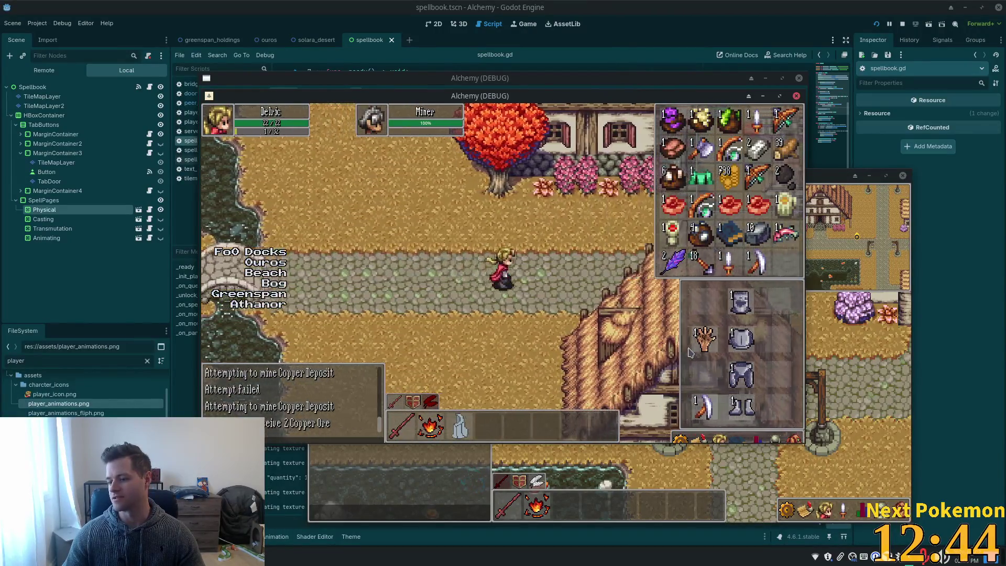
key("Right")
key("Right")
key("Right")
key("Right")
key("Right")
key("Right")
key("Right")
key("Right")
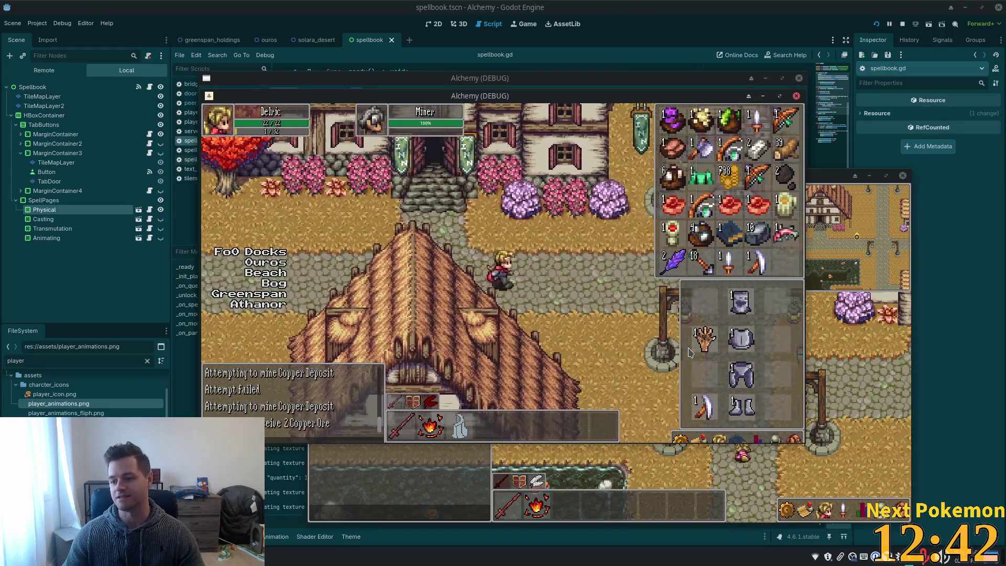
key("Right")
key("Right")
key("Right")
key("Right")
key("Right")
key("Right")
key("Right")
key("Right")
key("e")
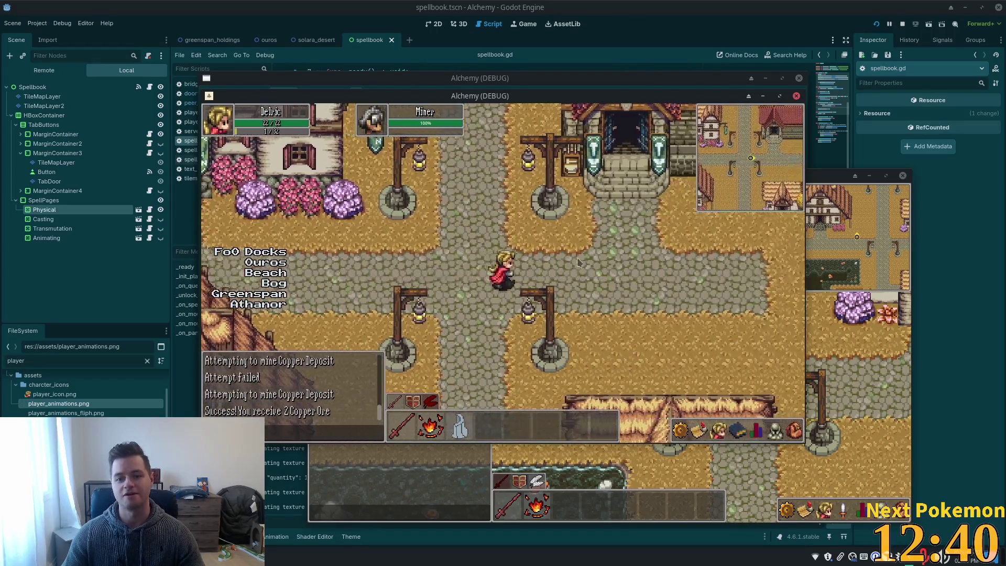
key("Up")
key("Up")
key("Up")
key("Up")
key("Up")
key("Up")
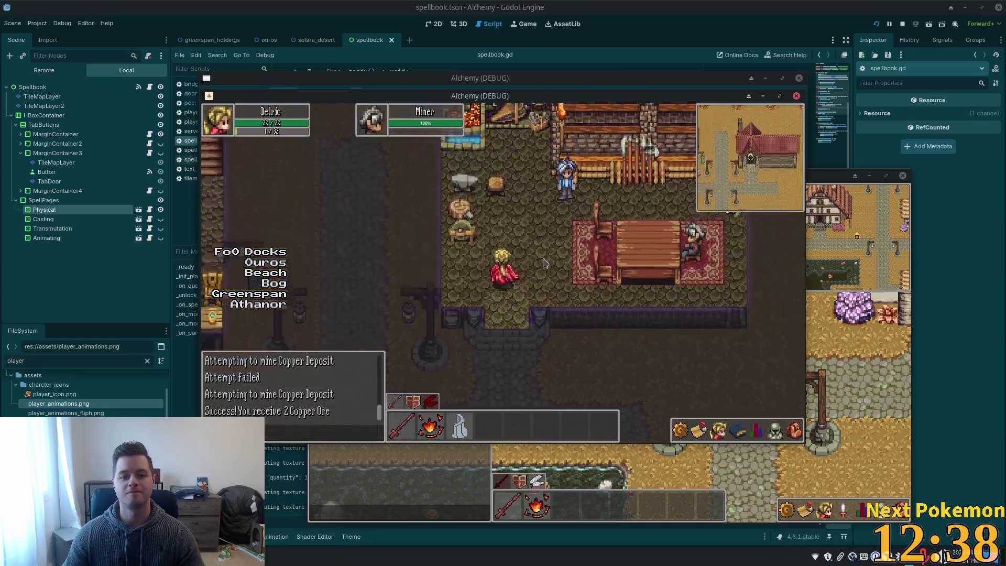
key("Right")
key("Right")
key("Right")
key("Right")
key("Up")
key("Right")
key("Right")
key("Right")
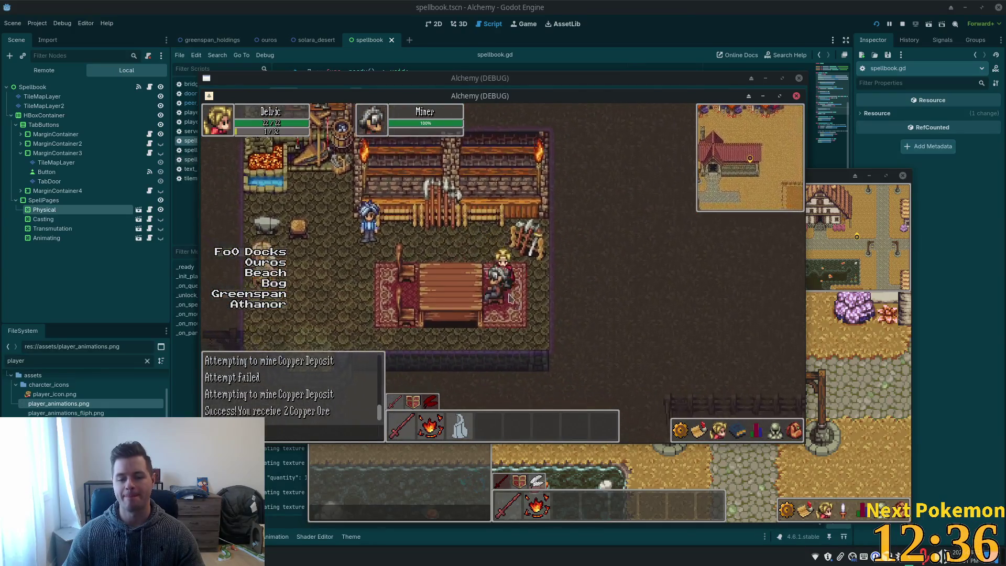
Step: Tell the Miner the ore is right here, check the inventory, then stop the running game with F8
left_click(500, 293)
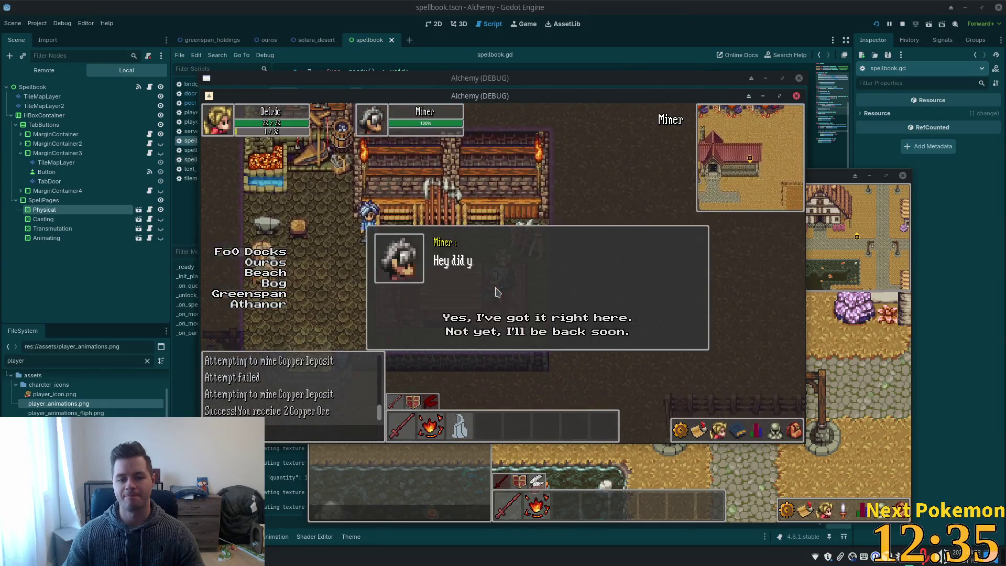
left_click(465, 321)
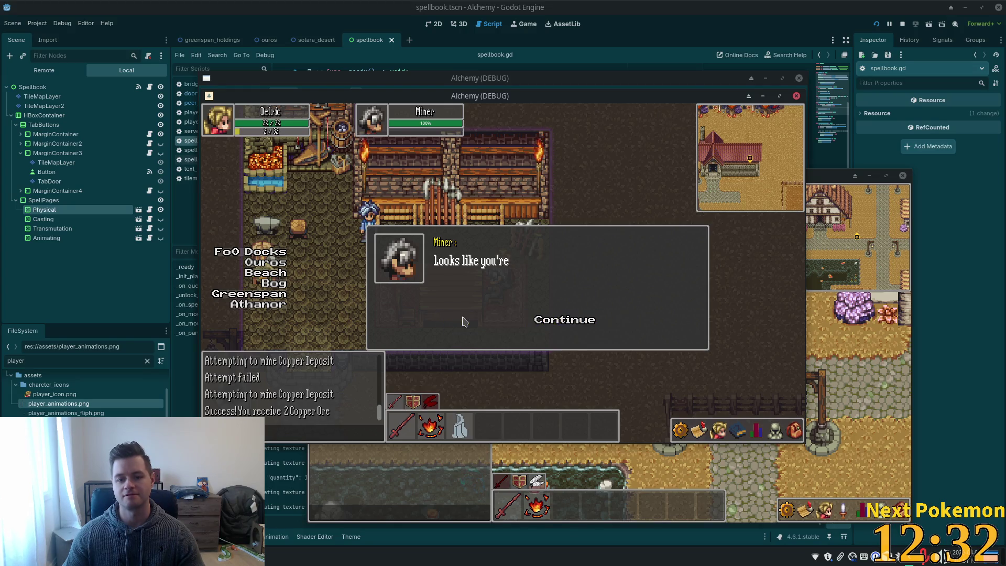
left_click(582, 319)
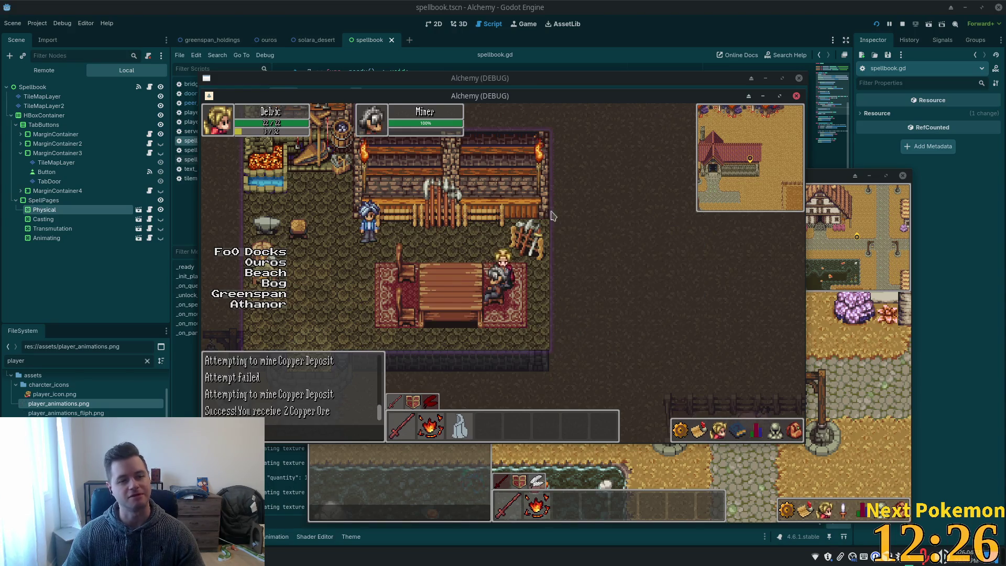
left_click(498, 285)
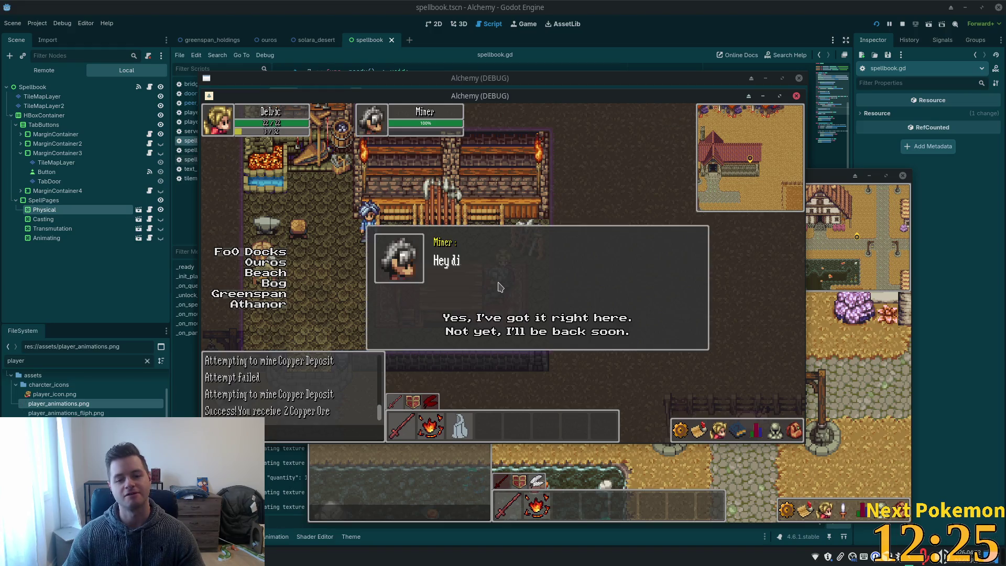
left_click(516, 332)
left_click(795, 430)
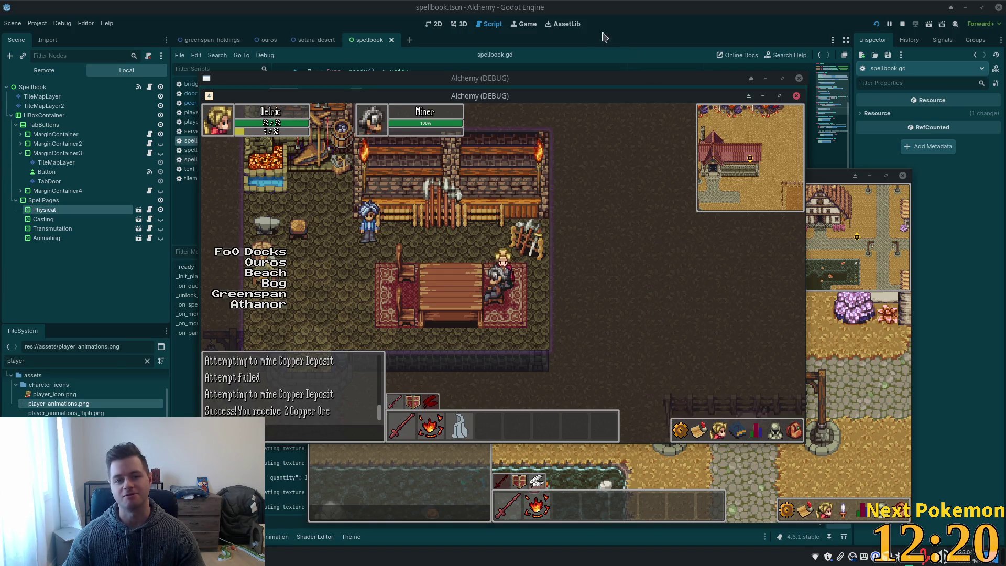
left_click(796, 435)
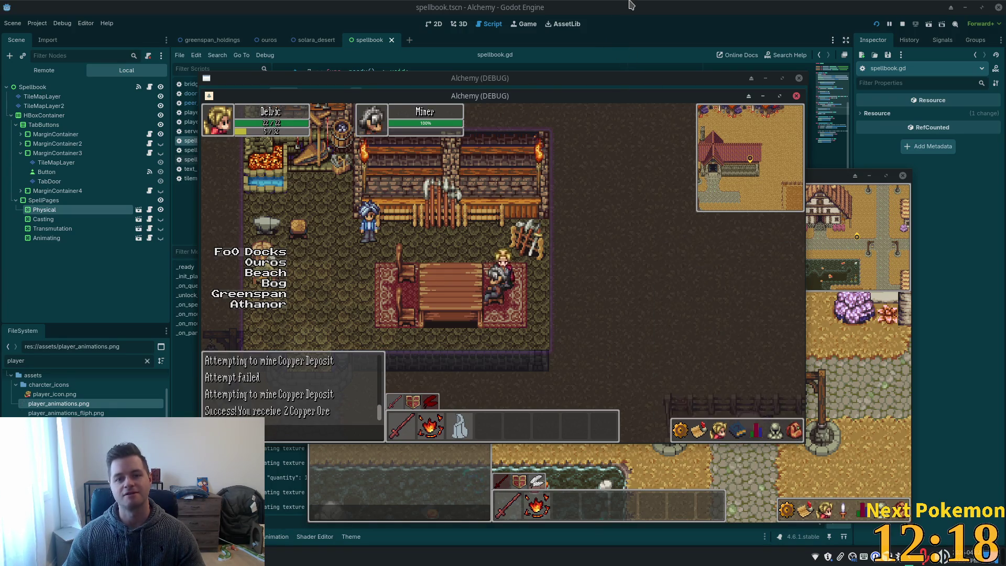
key("F8")
Step: In Cursor, open a_miner_request.json and inspect its required item_id and quantity values
key("alt+Tab")
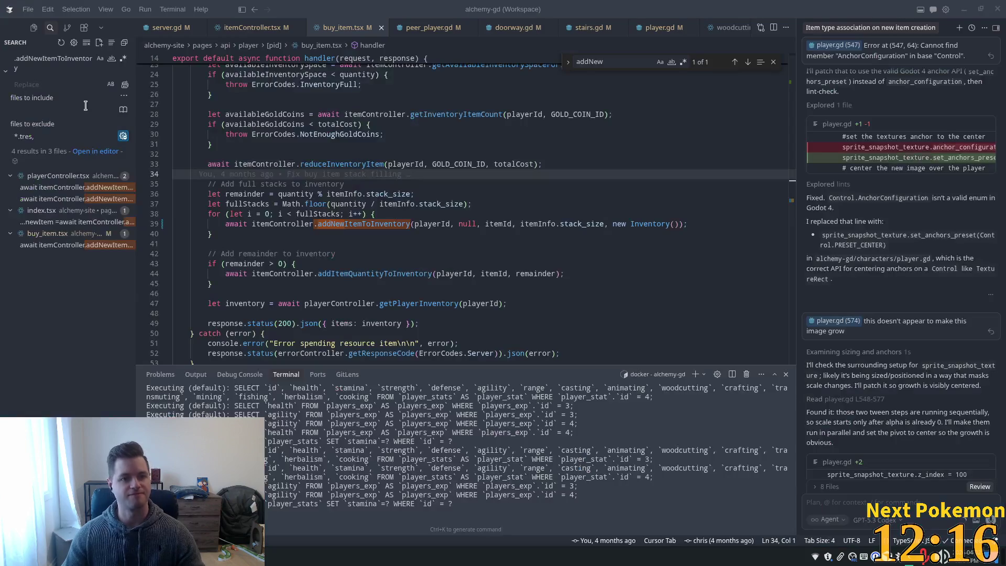
left_click(233, 35)
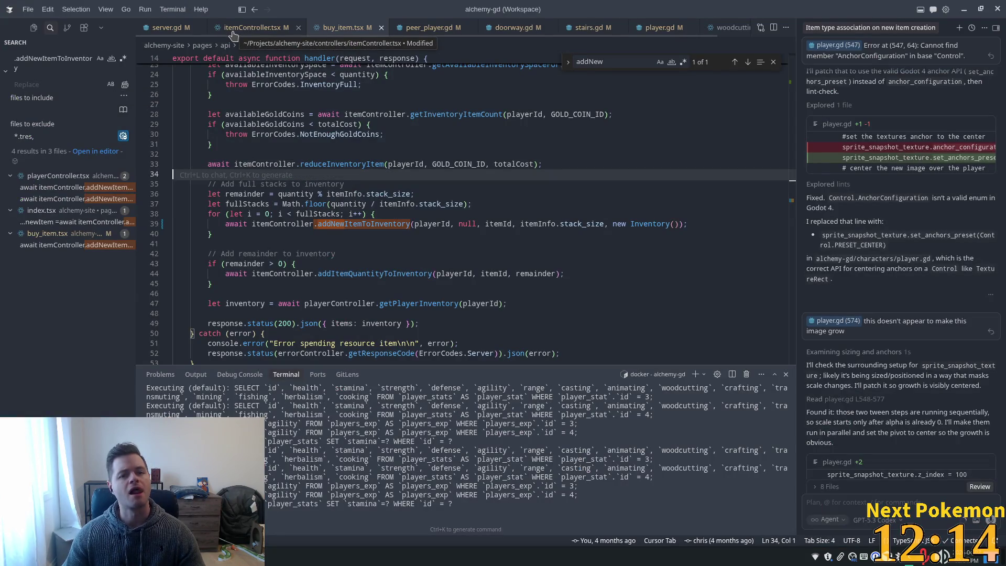
key("ctrl+p")
type("a m")
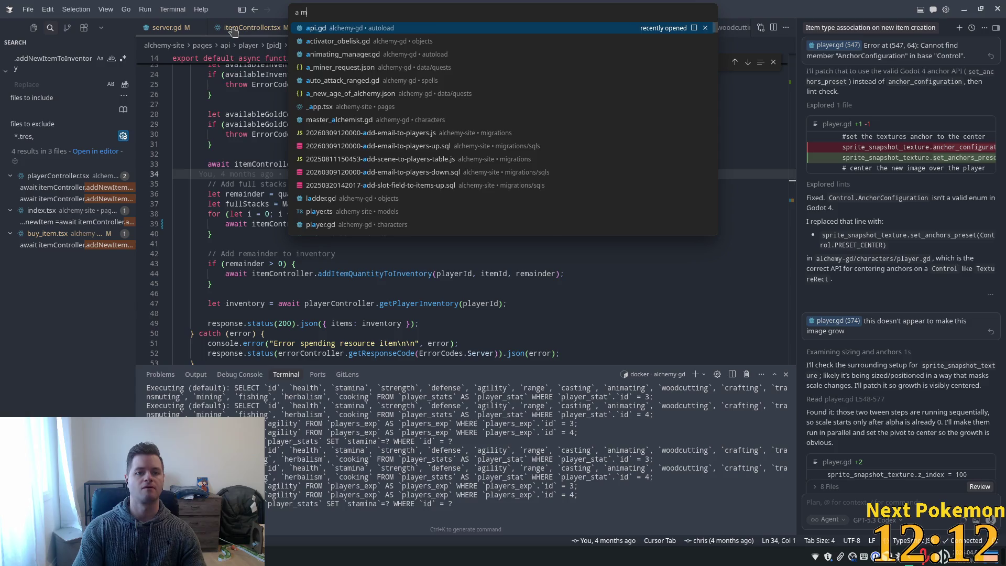
type("in")
key("Return")
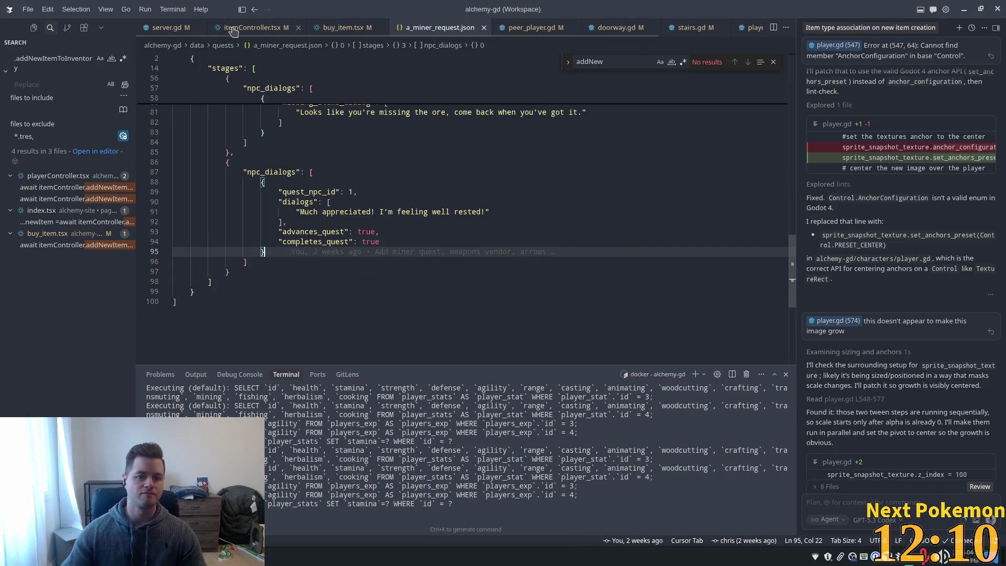
left_click_drag(791, 281, 791, 233)
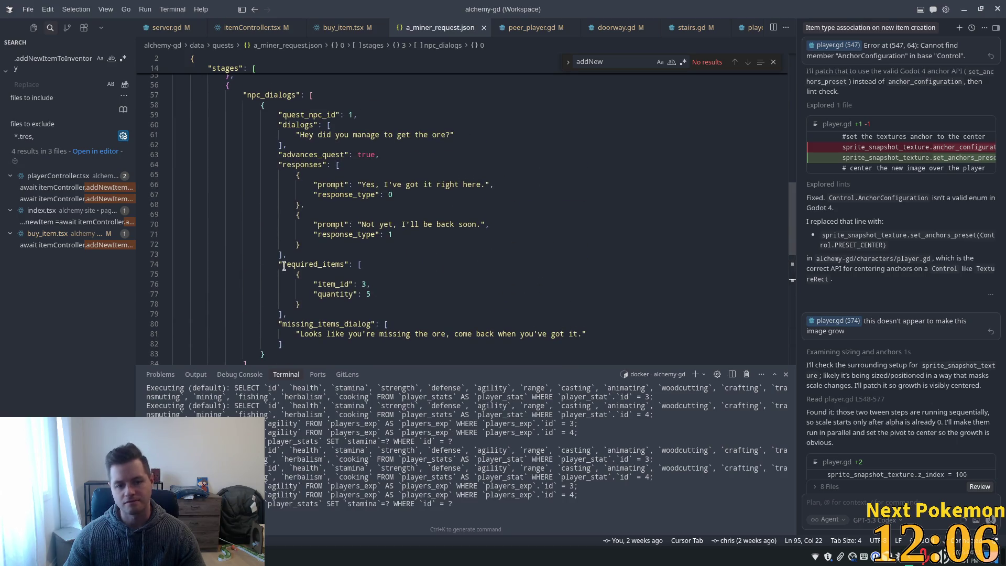
double_click(317, 265)
double_click(340, 283)
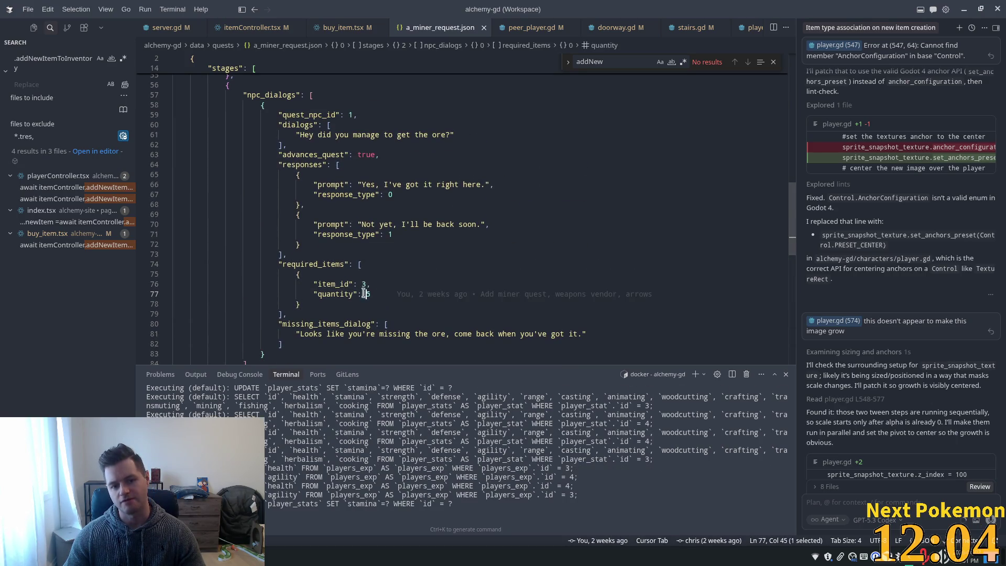
double_click(364, 284)
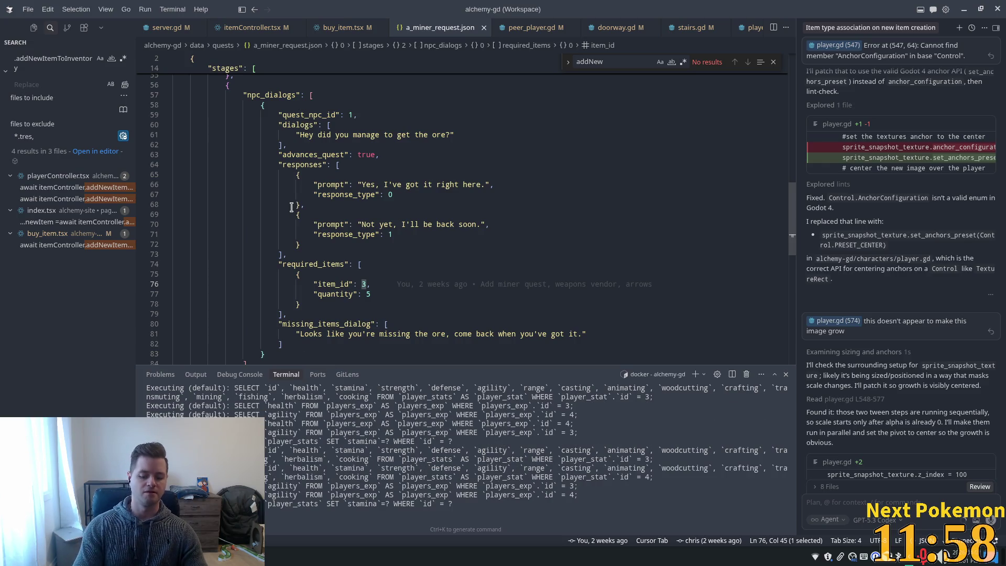
Step: Open items.json, locate the Tin Ore entry, then switch back toward the Godot windows
key("ctrl+p")
type("items")
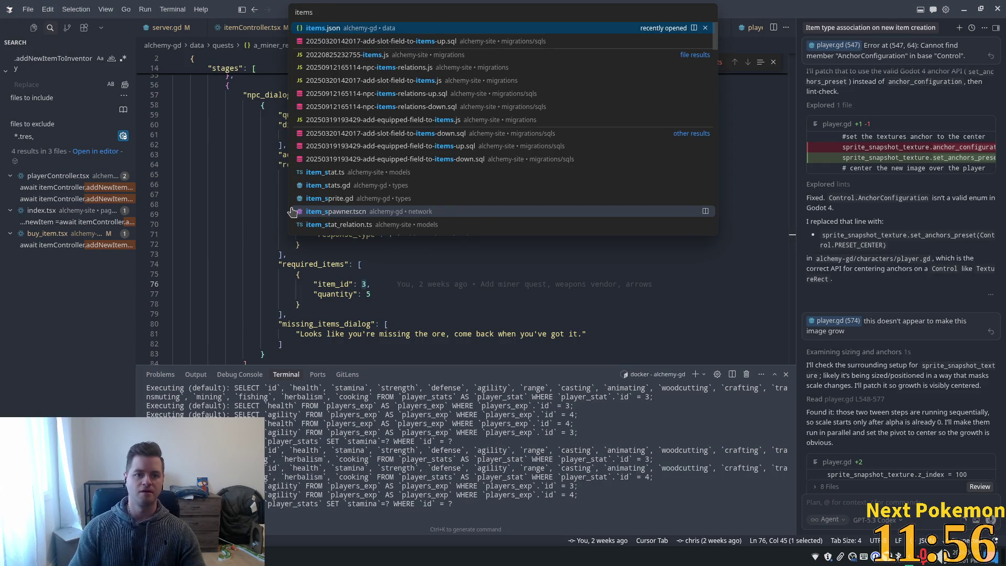
key("Return")
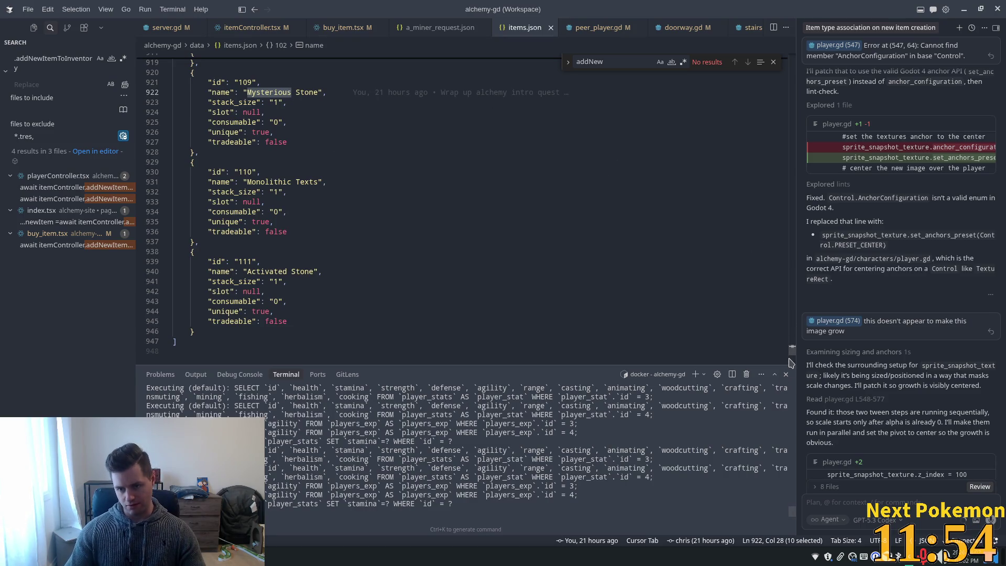
left_click_drag(793, 353, 788, 42)
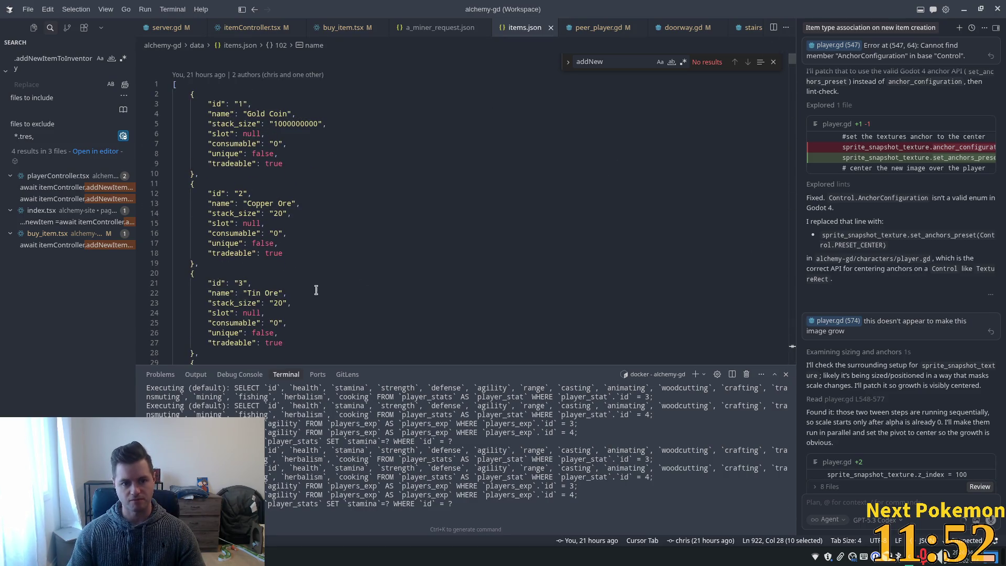
left_click(295, 292)
key("alt+Tab")
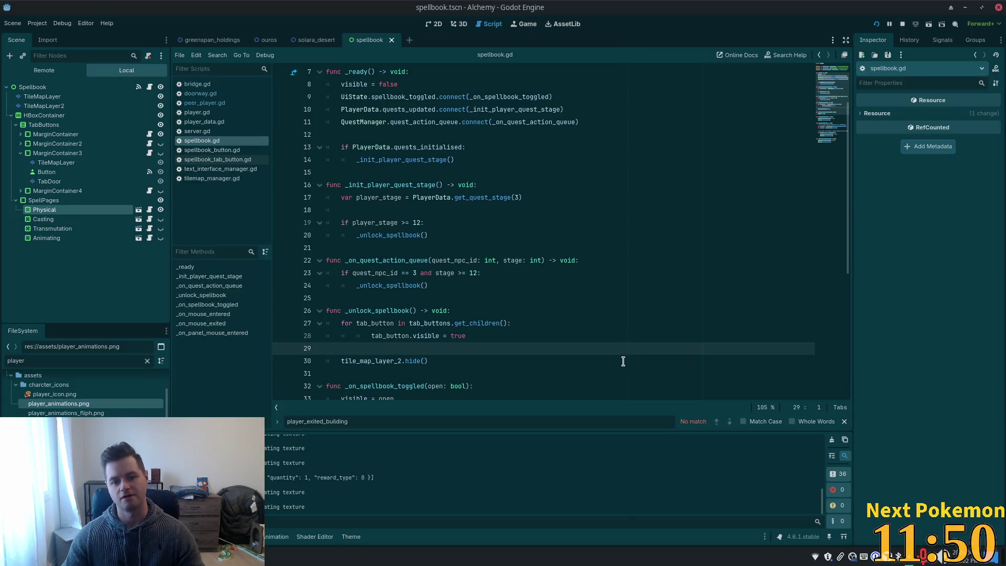
key("alt+Tab")
Step: Bring the Alchemy game window forward and walk west through town across the bridge
left_click(287, 555)
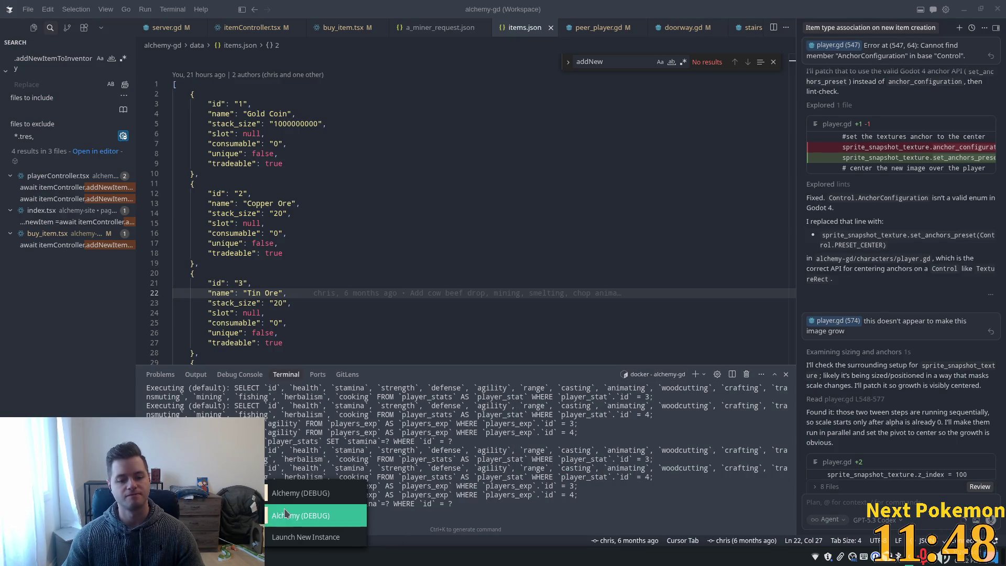
left_click(287, 514)
key("Down")
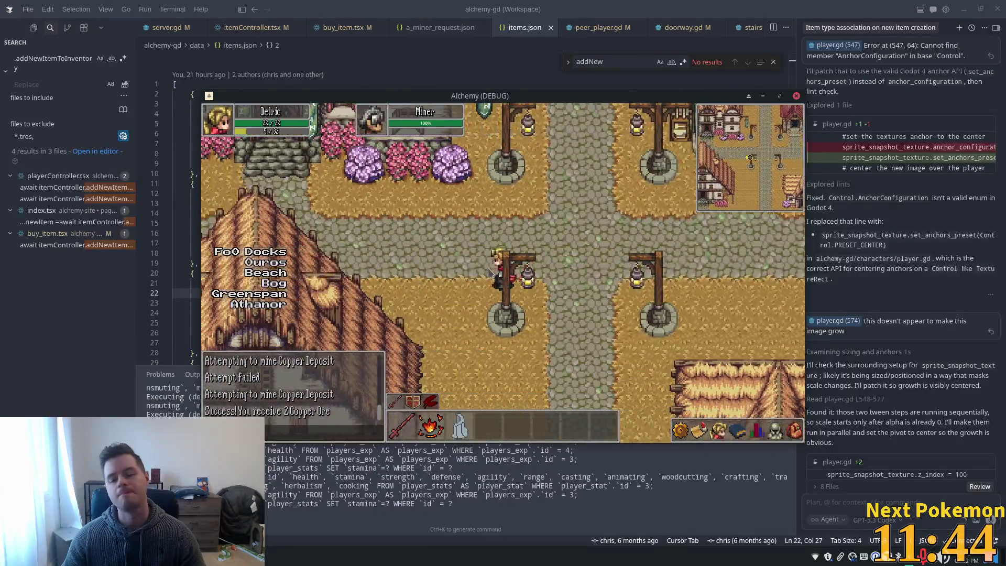
key("Left")
key("Down")
key("Left")
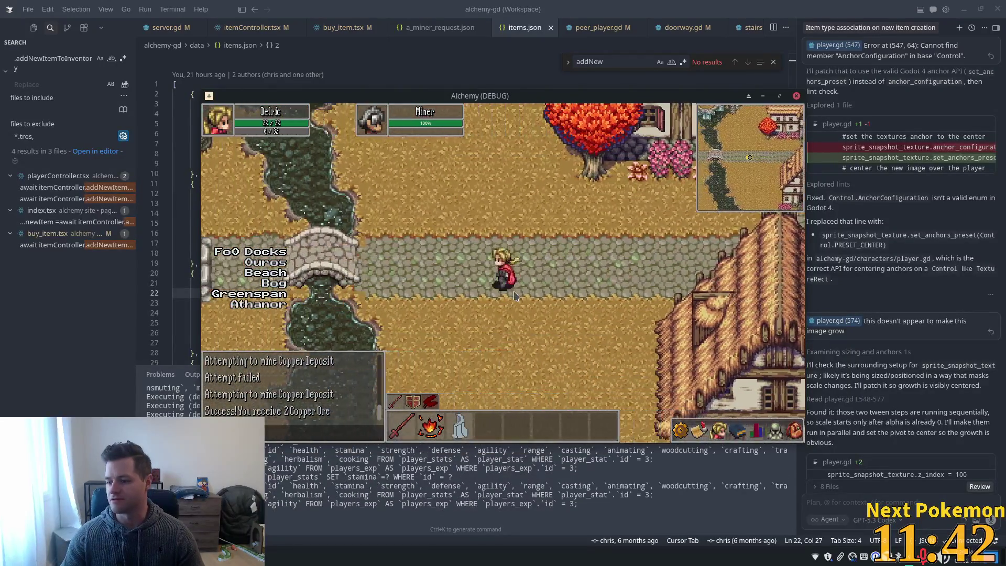
key("Left")
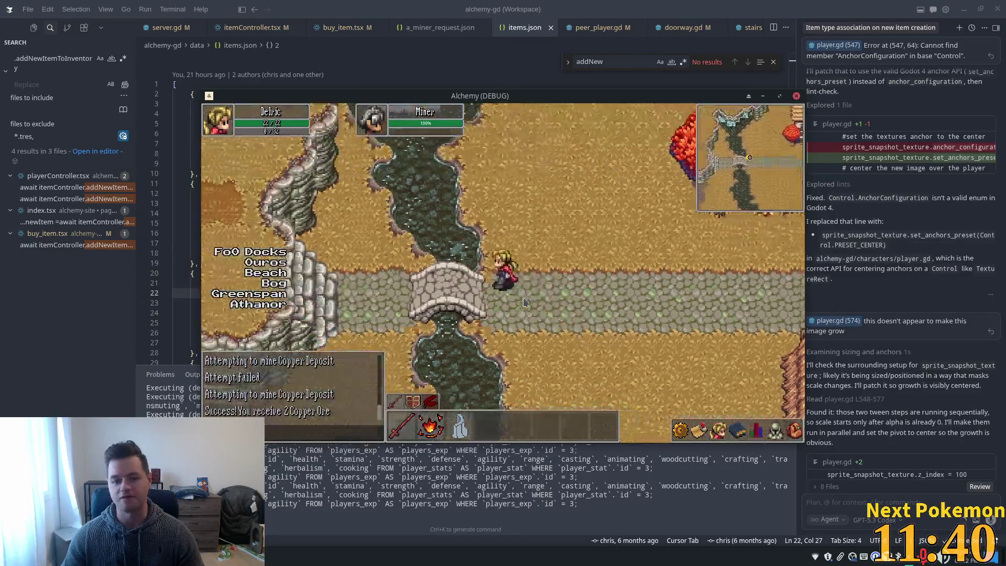
Step: Walk up to the Tin Deposit, mine a Tin Ore, and step away from the rock
key("Up")
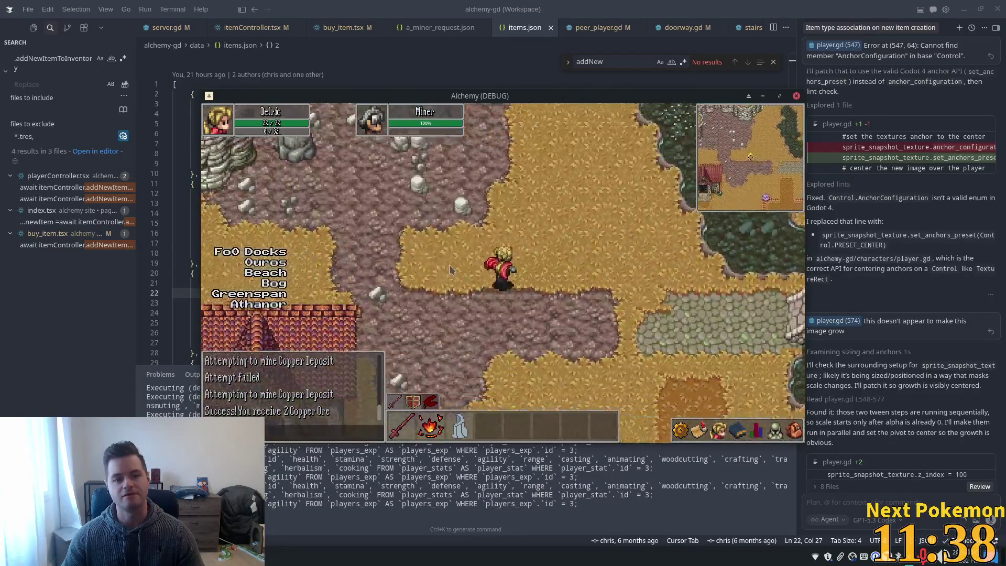
key("Left")
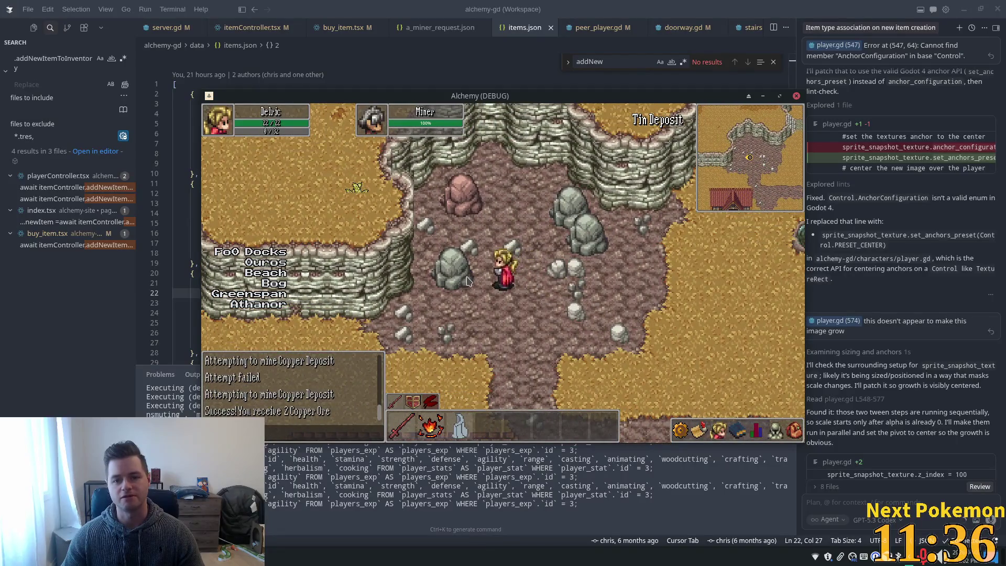
key("Left")
left_click(481, 276)
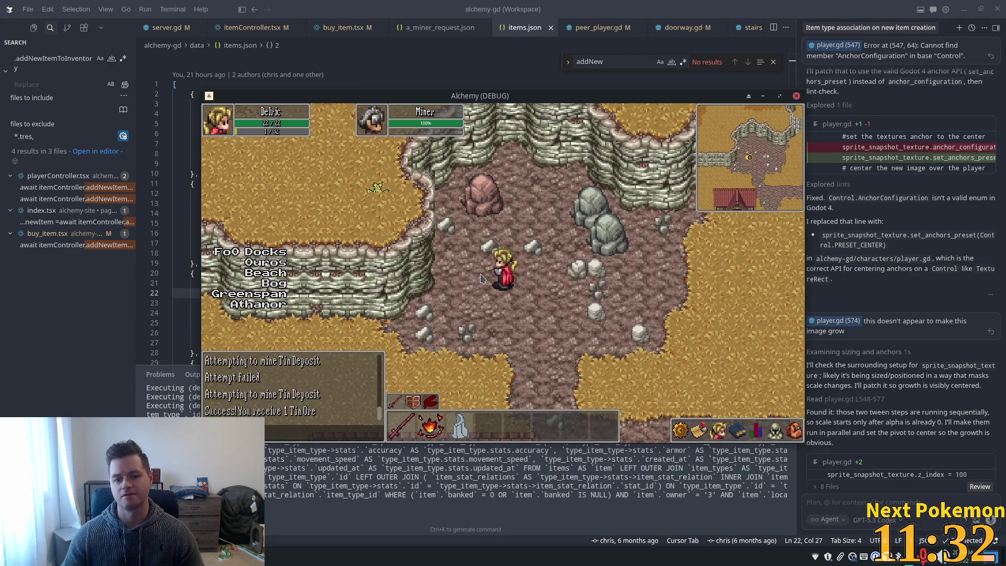
key("Right")
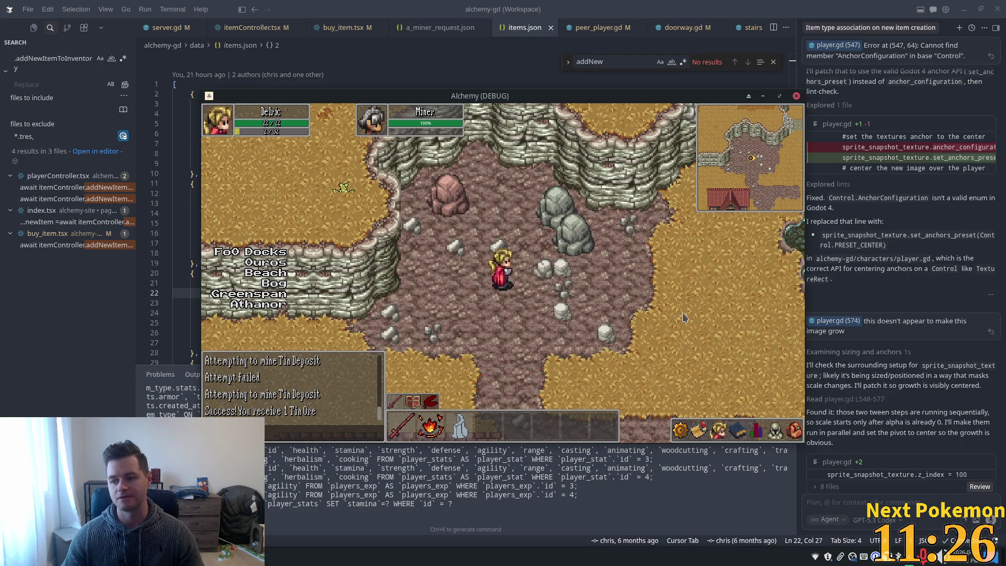
Step: Cycle the side panel through inventory, stats, equipment and spells while walking back over the bridge
left_click(794, 431)
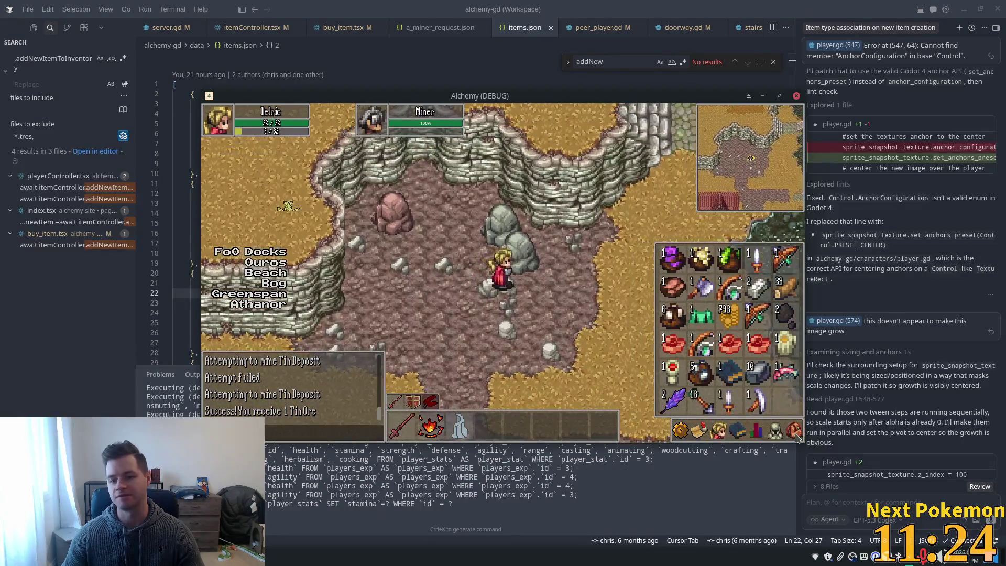
key("Right")
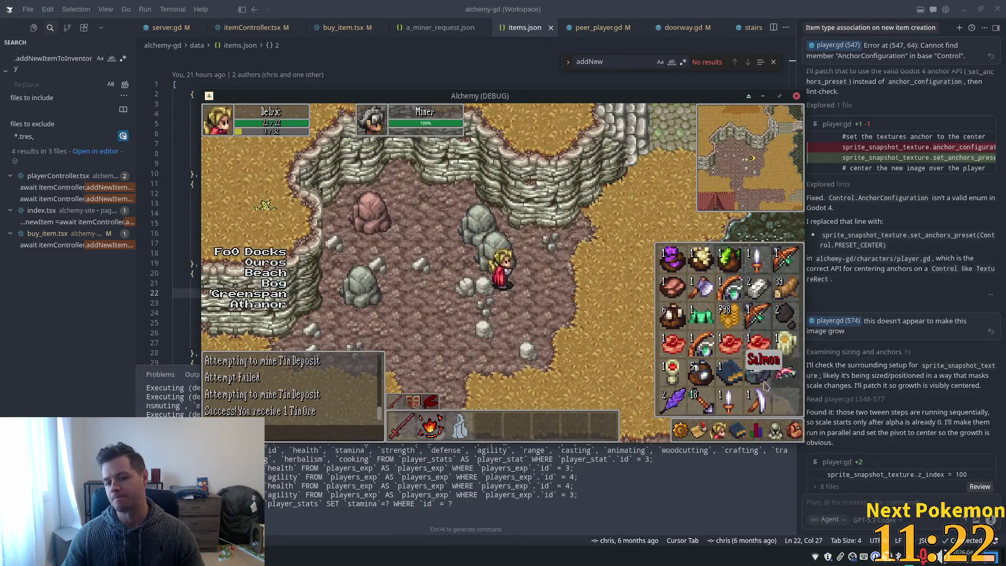
key("Up")
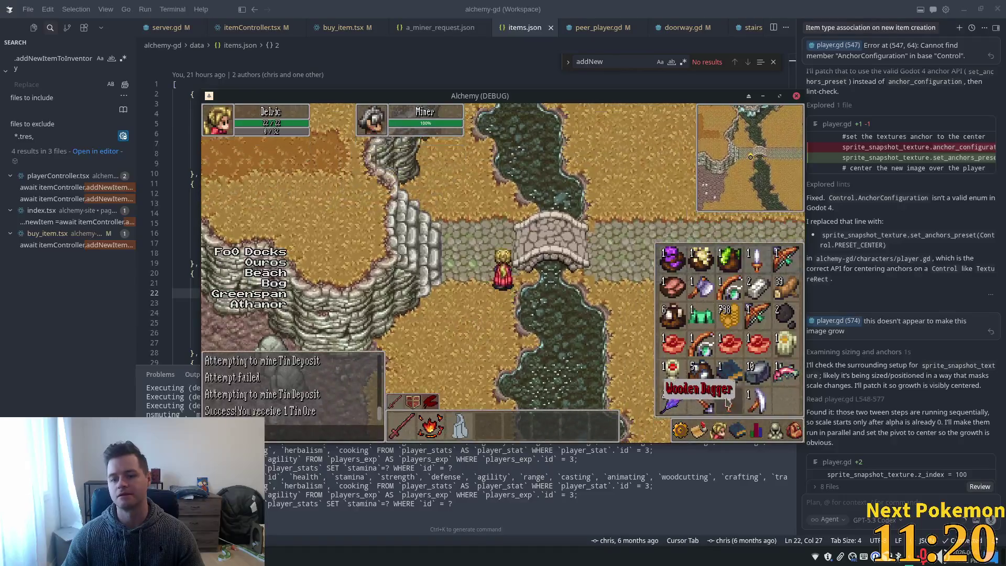
left_click(794, 430)
key("Up")
left_click(680, 431)
left_click(794, 430)
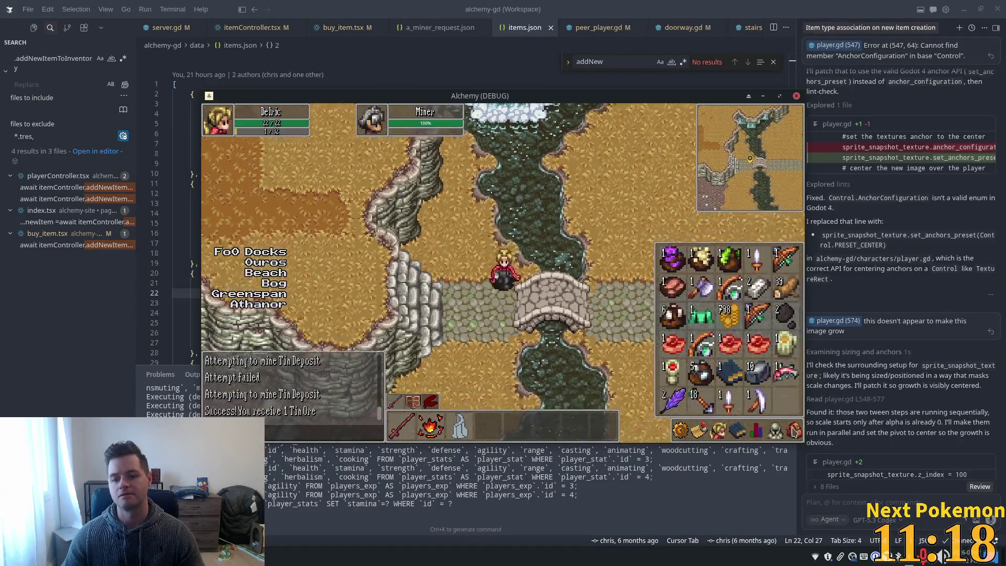
key("Right")
left_click(736, 430)
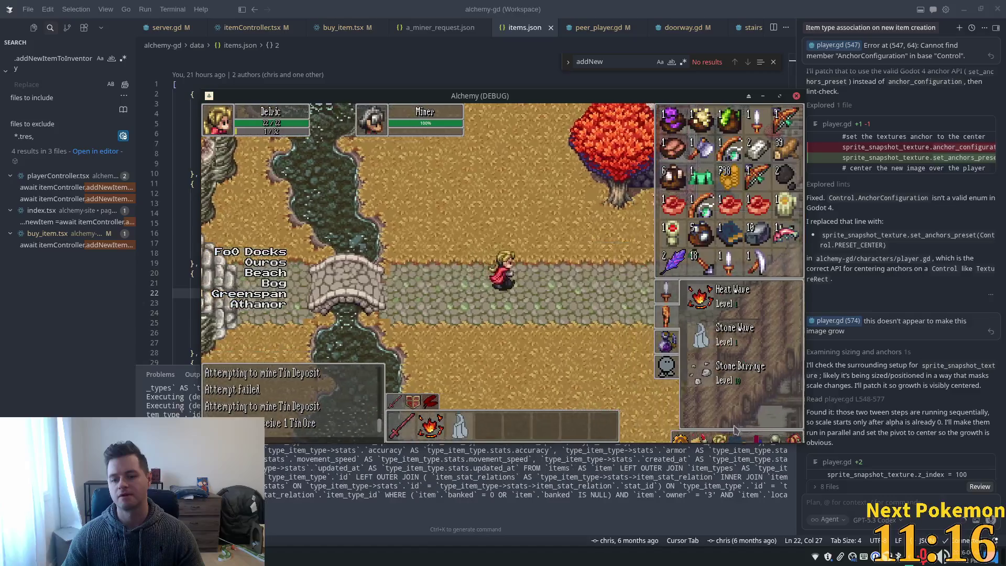
Step: Walk east through town to the entrance steps and enter the Miner's building
key("Right")
key("Up")
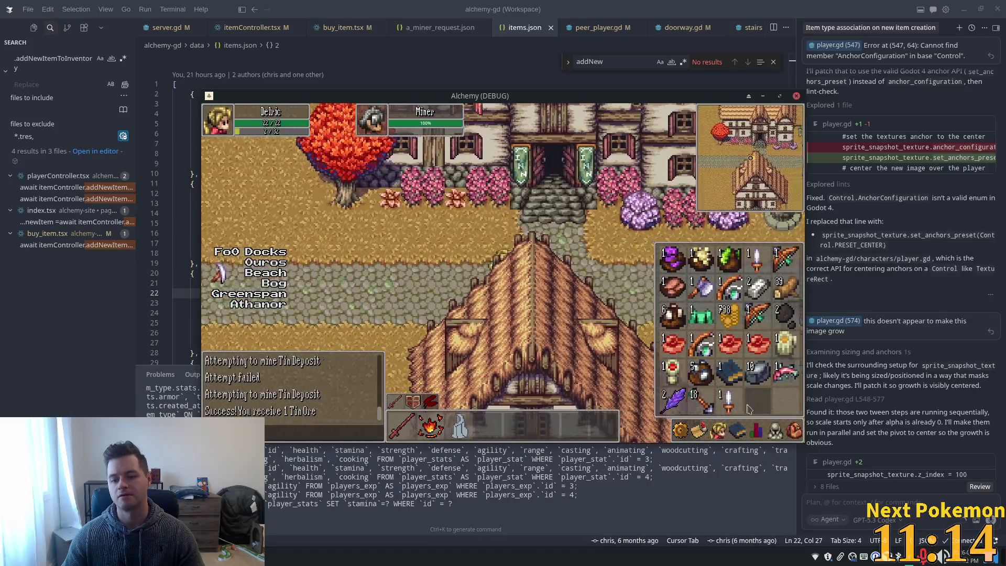
key("Right")
left_click(737, 431)
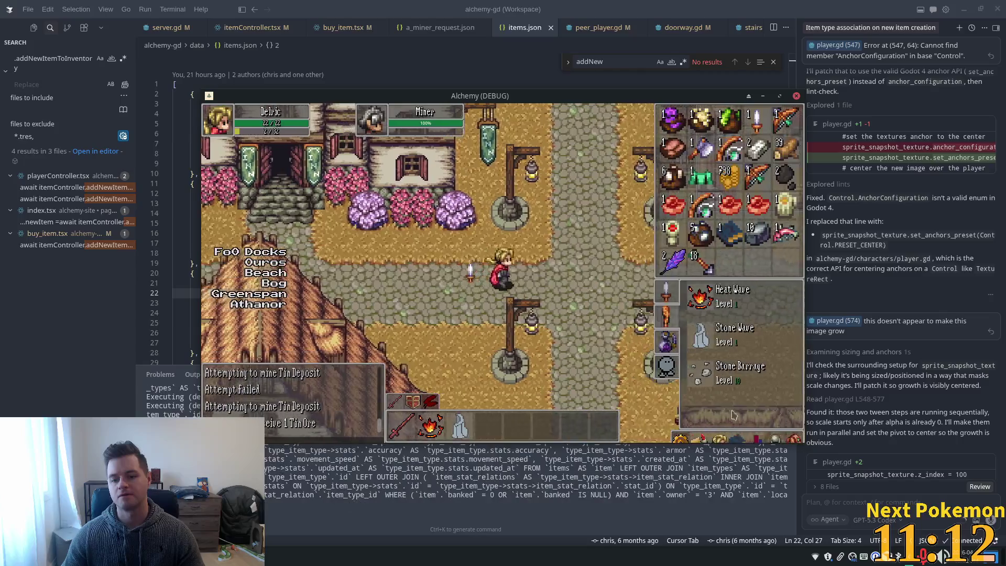
key("Right")
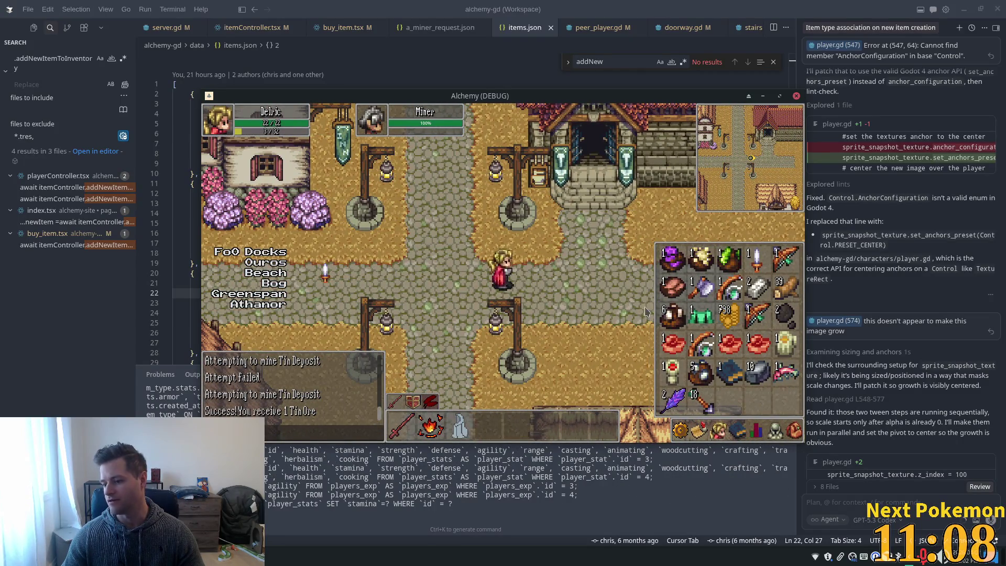
key("Up")
key("Right")
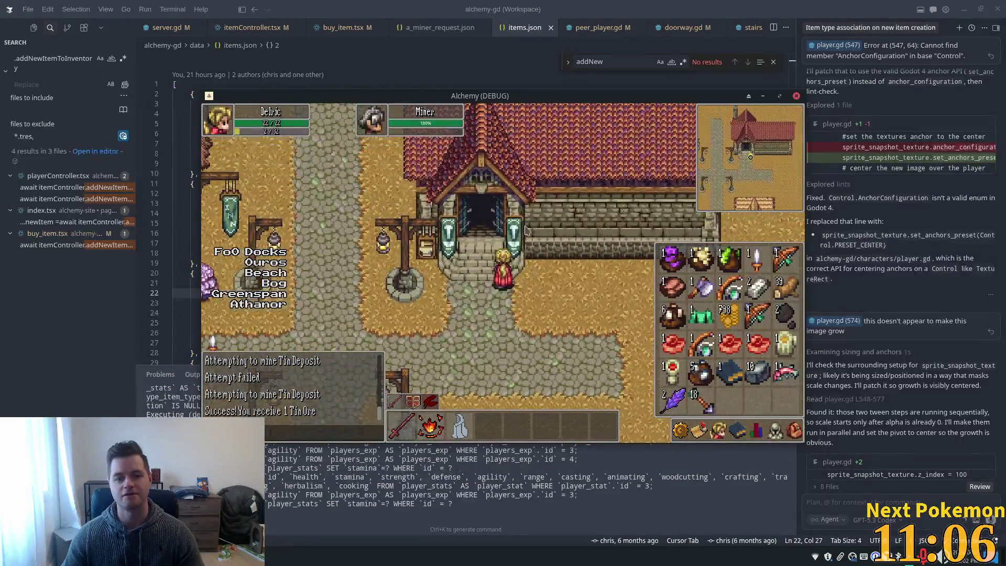
key("Up")
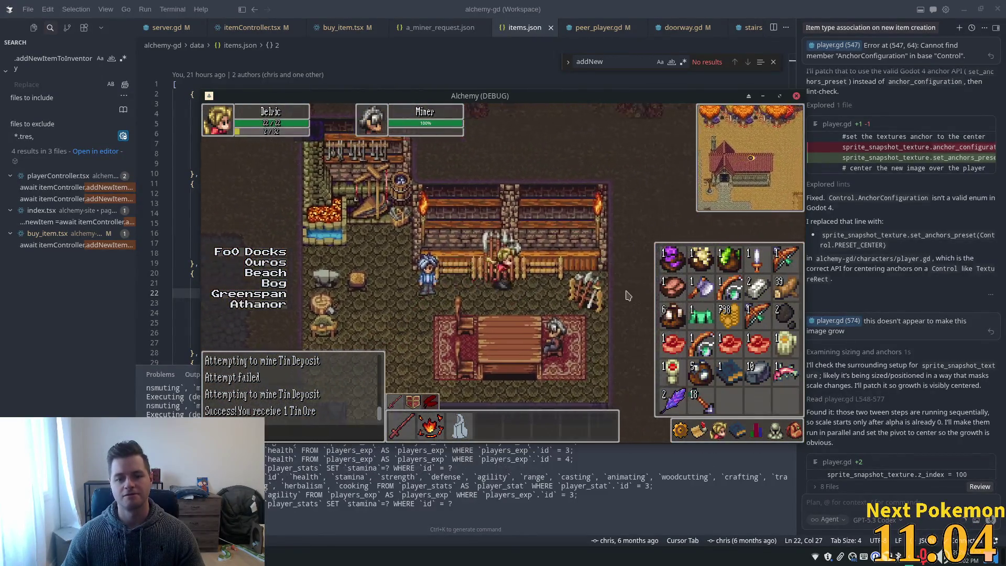
Step: Hand the ore to the Miner and dismiss the quest completed notice
left_click(514, 290)
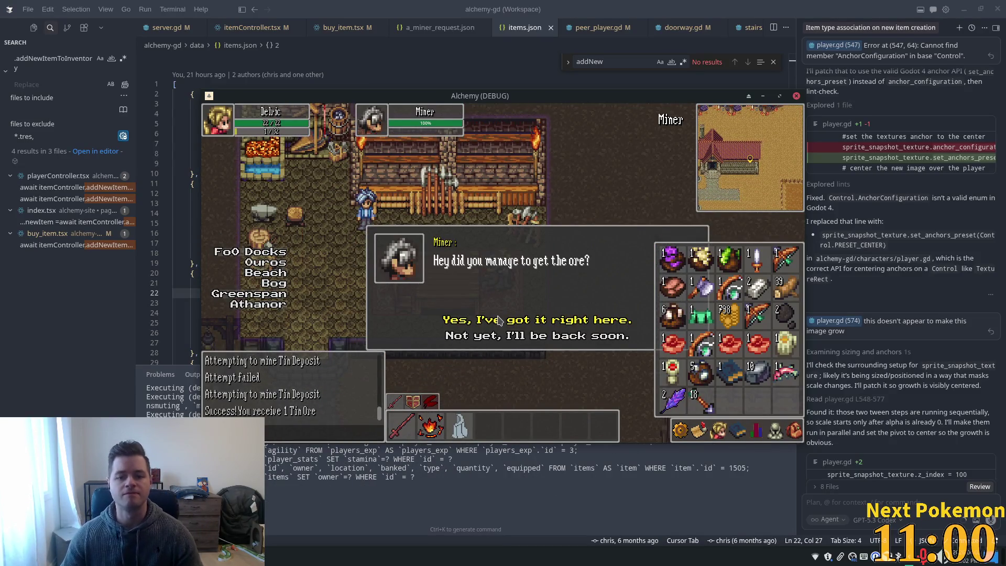
left_click(496, 320)
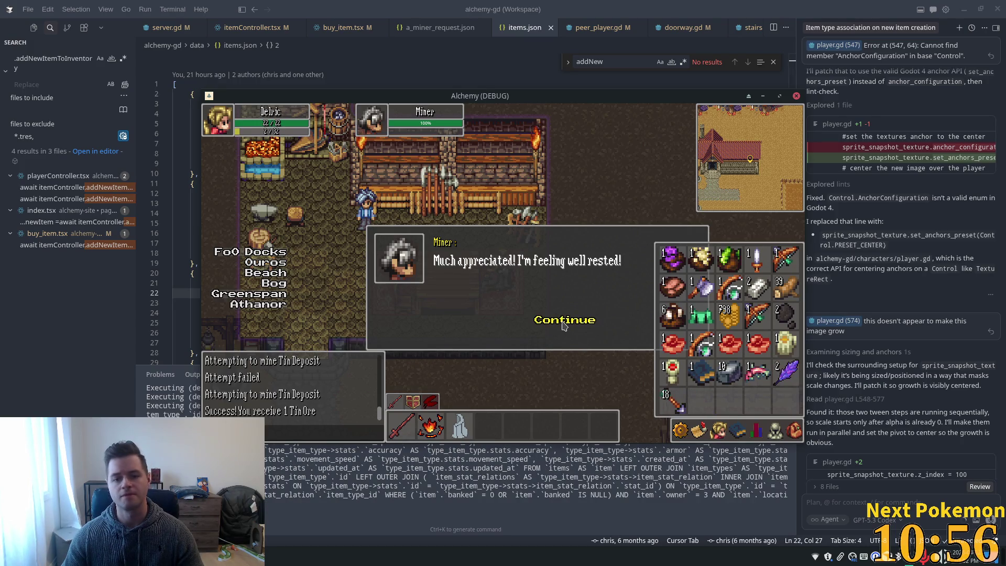
left_click(563, 327)
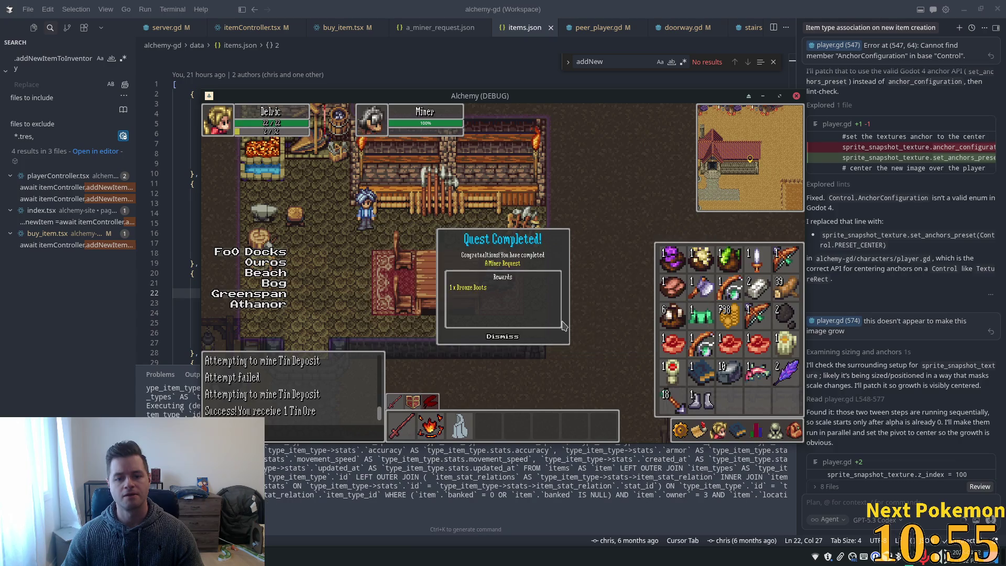
left_click(513, 337)
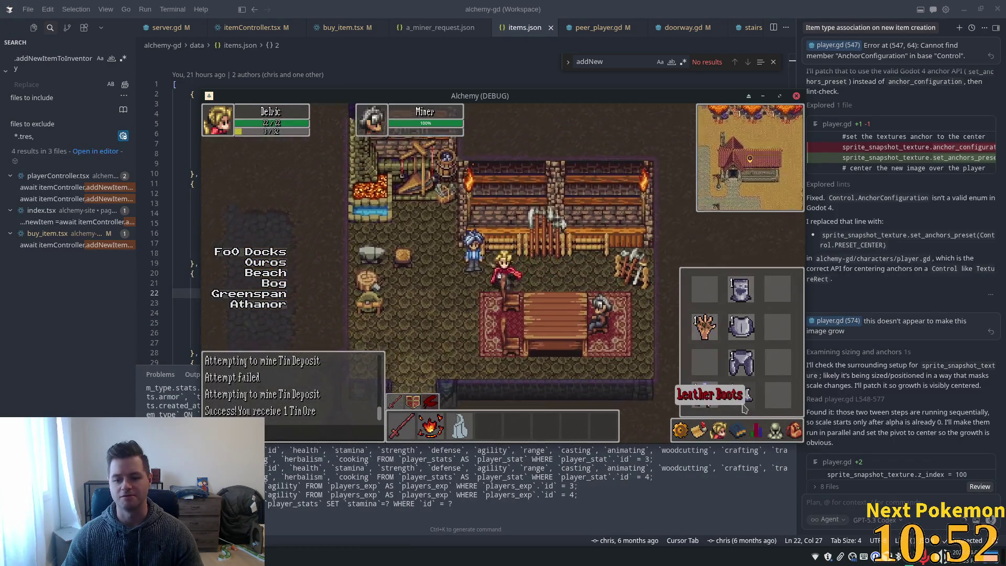
Step: Leave the building and walk south and west through town, toggling the side panels
key("i")
key("c")
key("i")
key("Down")
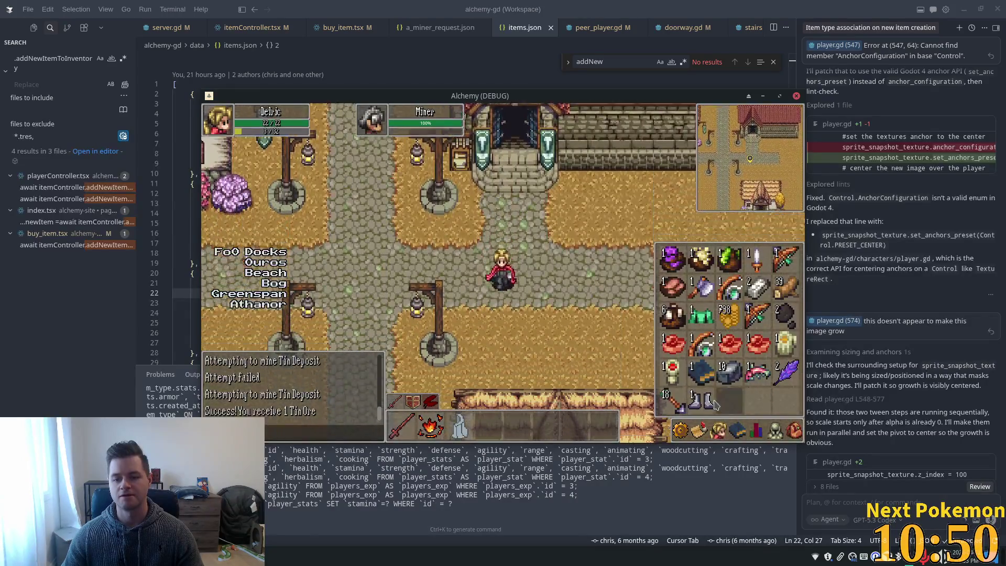
key("i")
key("Down")
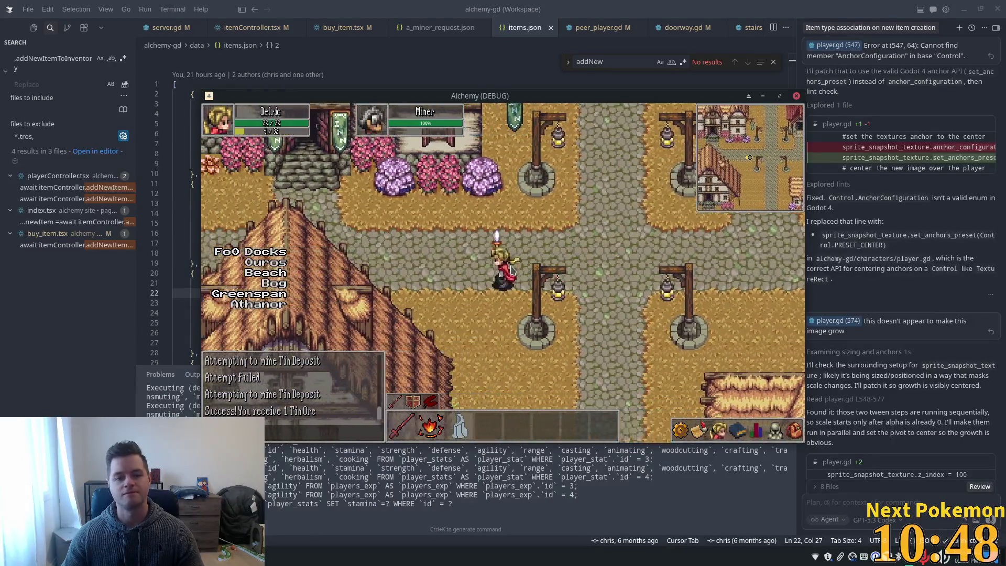
key("Left")
key("Left")
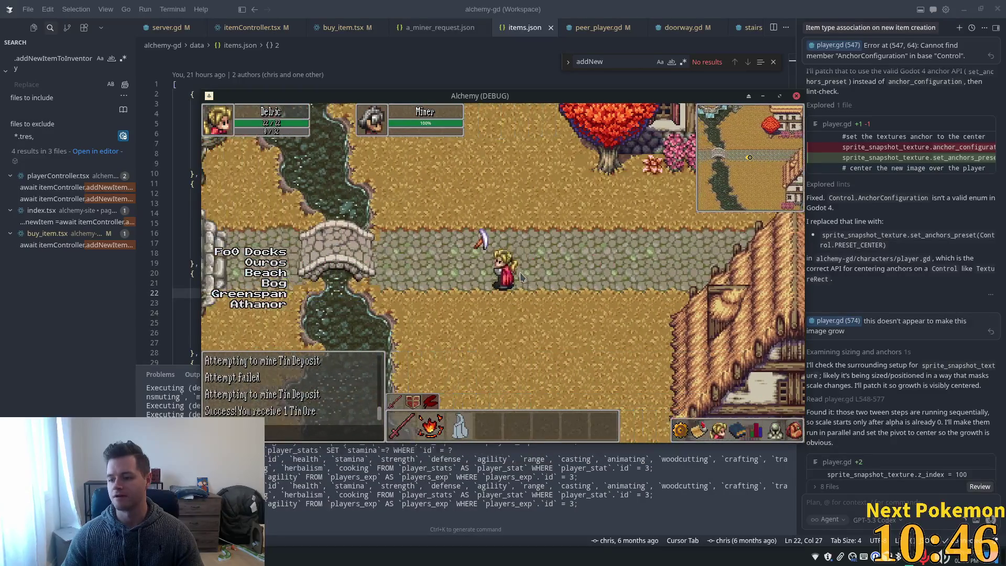
Step: Walk back toward the bridge westward with the inventory reopened
left_click(794, 430)
key("Right")
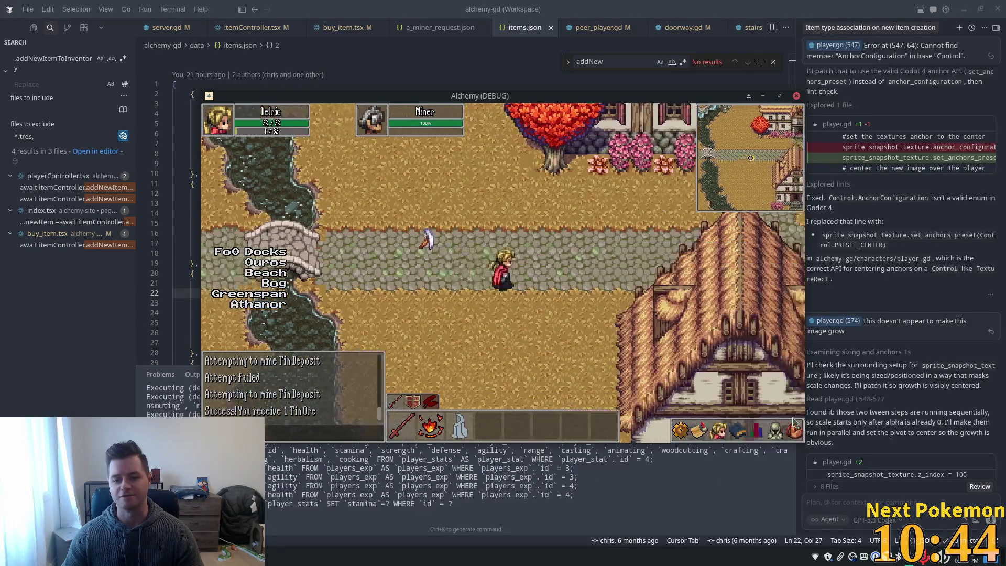
key("Up")
key("Left")
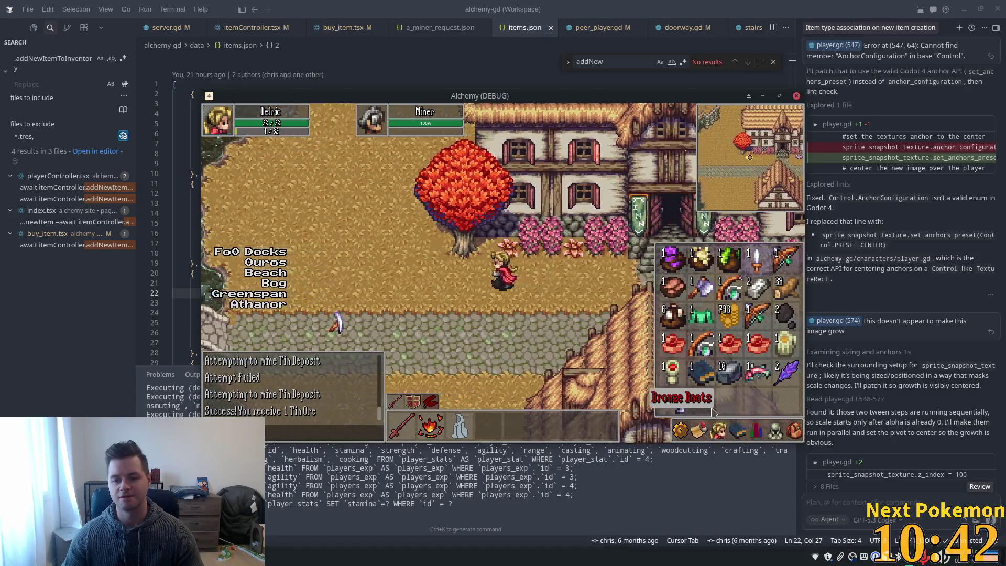
key("i")
key("Down")
key("i")
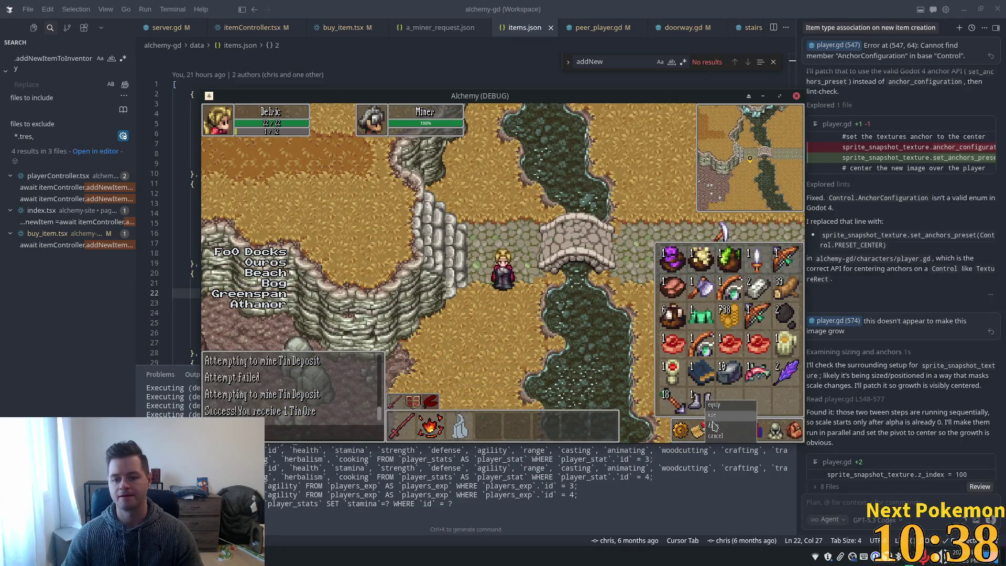
Step: Drop an inventory item, bring up the arrows' actions, open the quest list, then close both panes with Escape
left_click(713, 425)
key("Down")
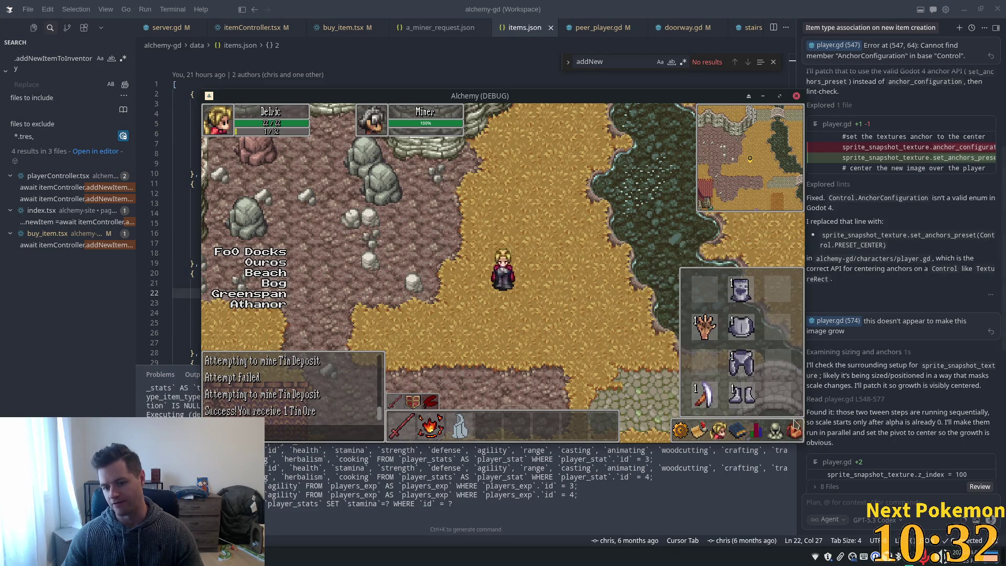
right_click(683, 404)
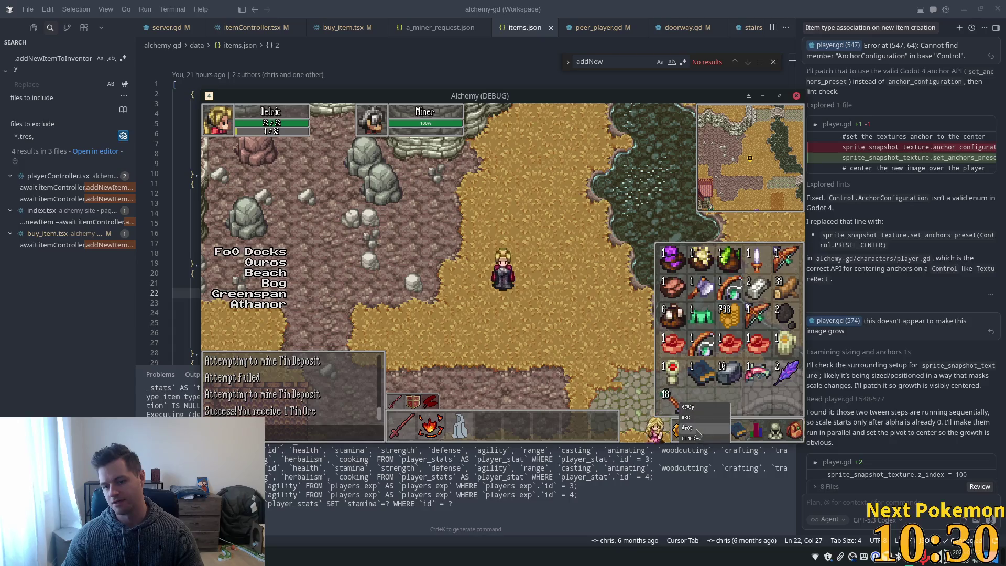
left_click(696, 431)
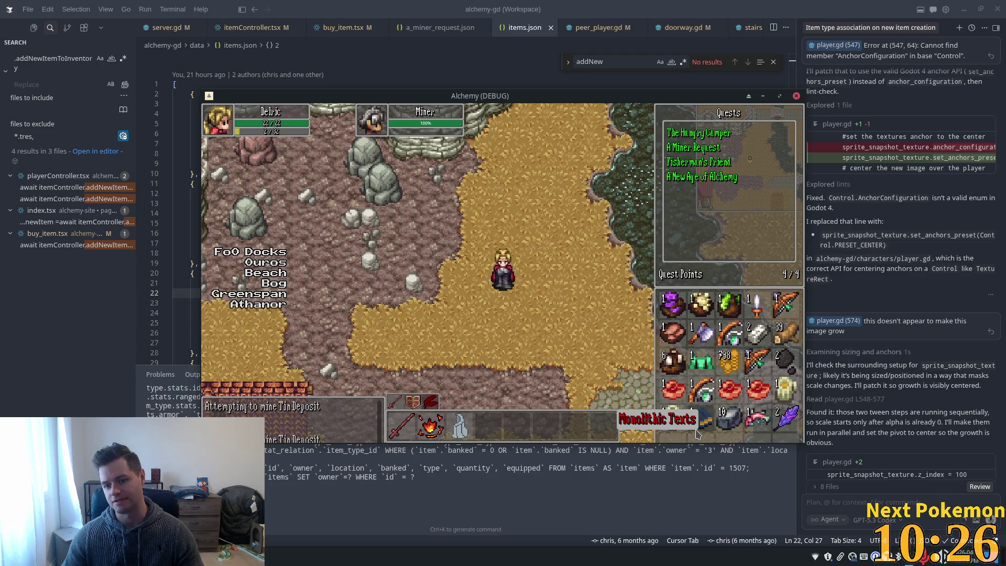
key("Escape")
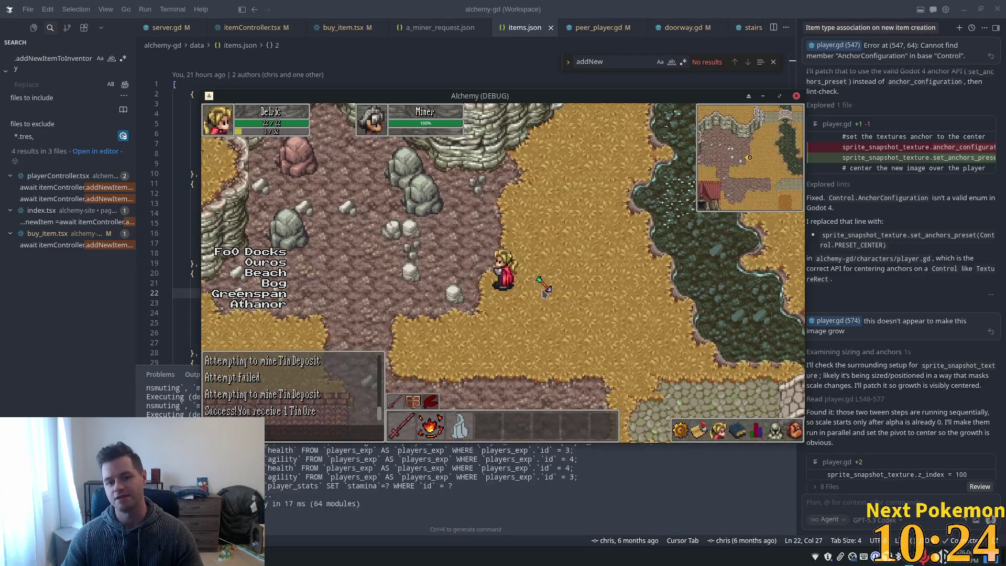
Step: Walk north and east past the bridge with the inventory opened again
key("Up")
key("Up")
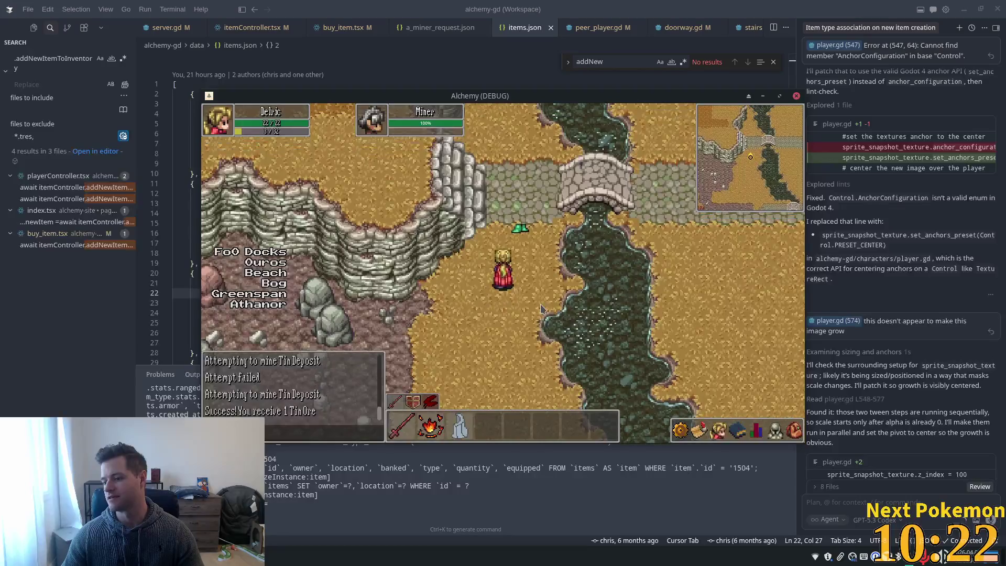
key("Up")
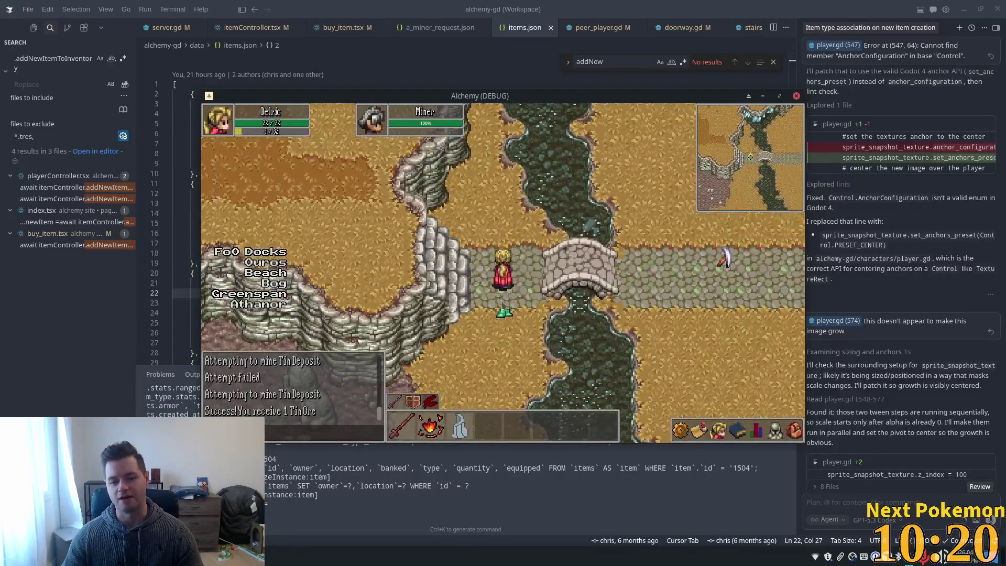
key("Right")
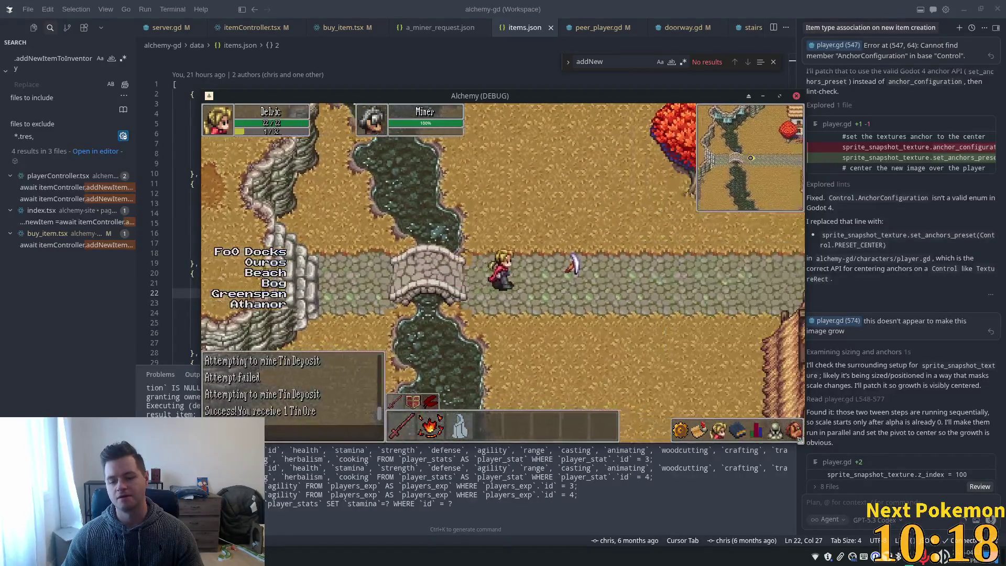
left_click(793, 431)
key("Right")
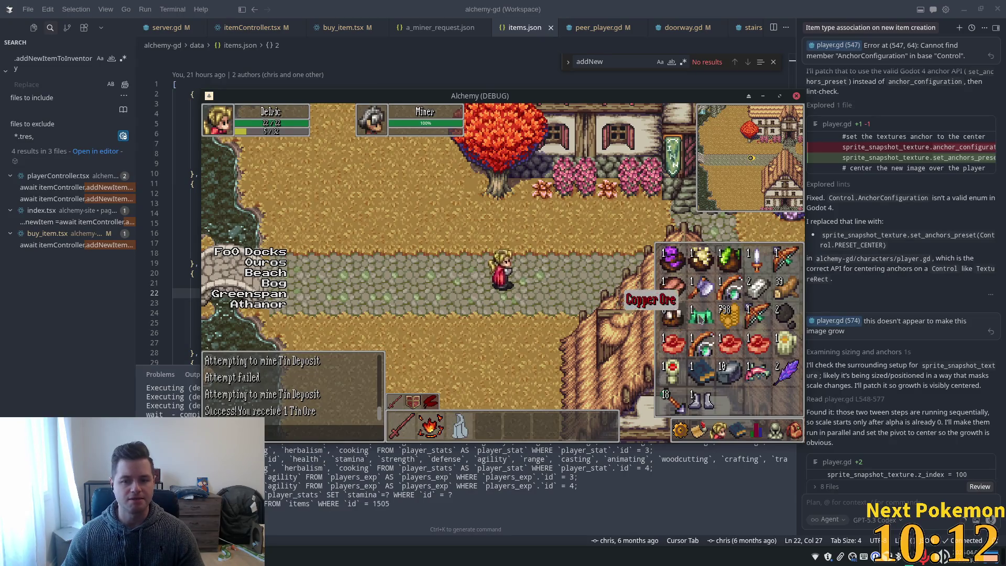
Step: Walk east onto the cobbled path to the lamppost and toggle the inventory
key("Right")
key("Up")
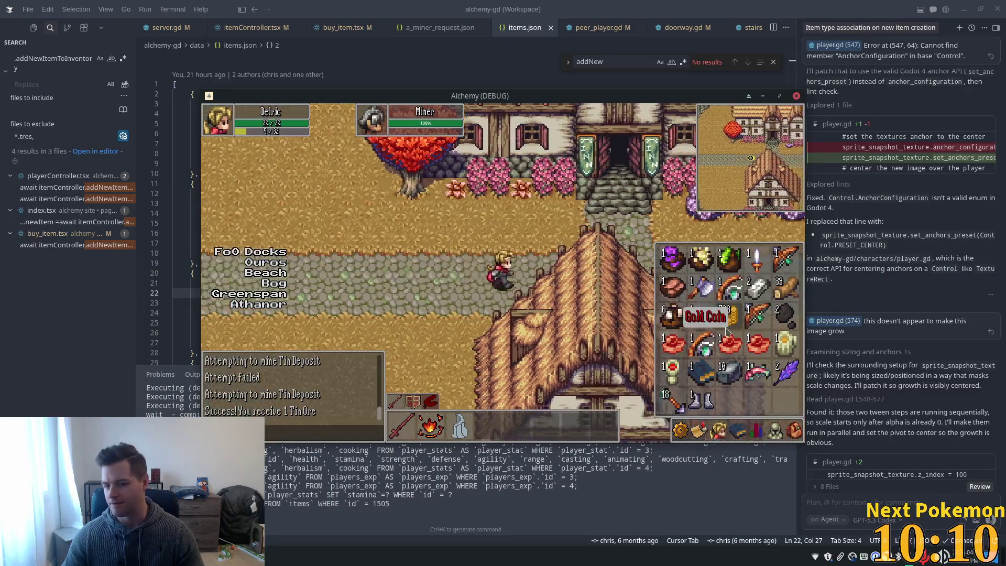
key("Up")
key("Right")
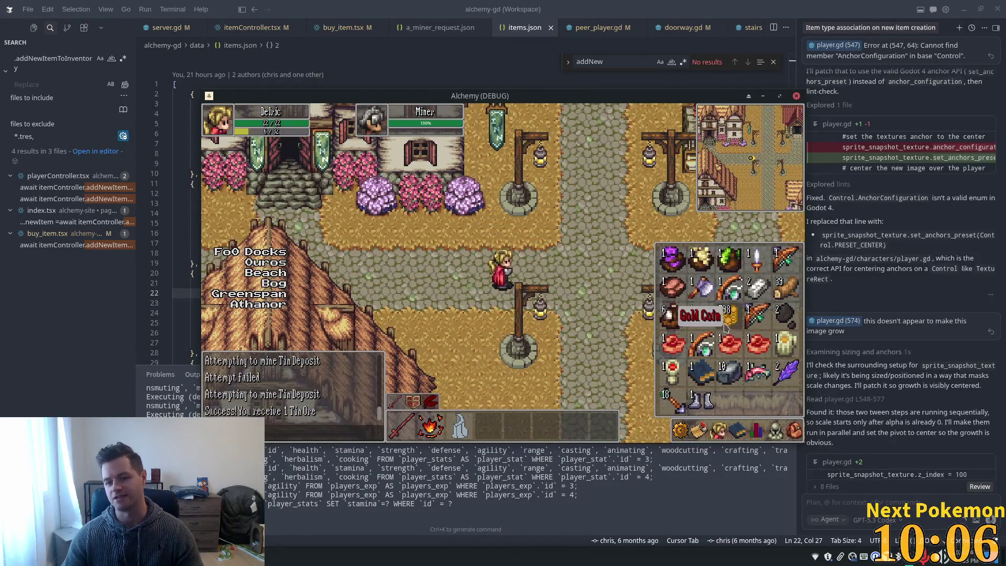
key("Down")
key("Right")
left_click(795, 430)
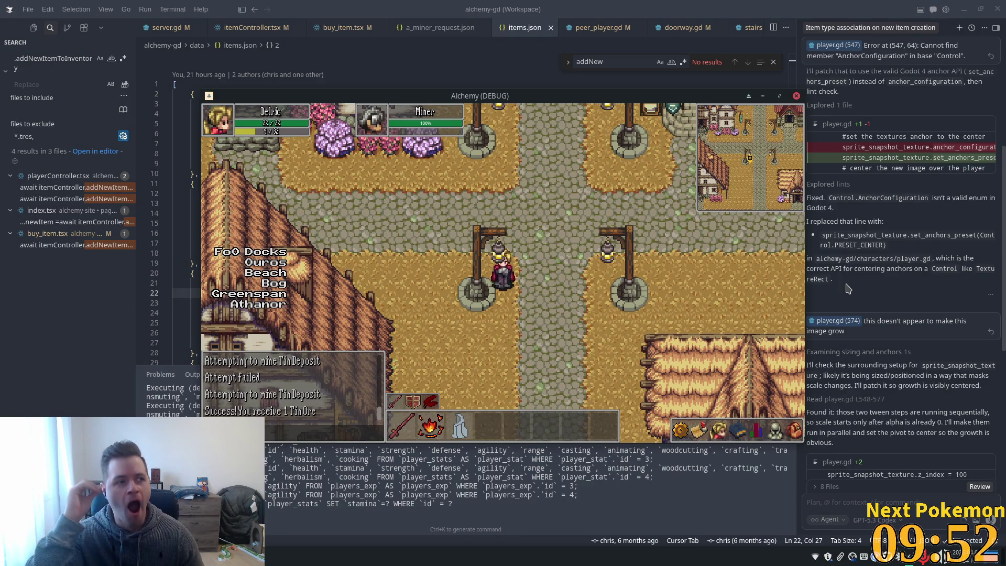
Step: Walk along the road back and forth, then north into the inn
left_click(744, 259)
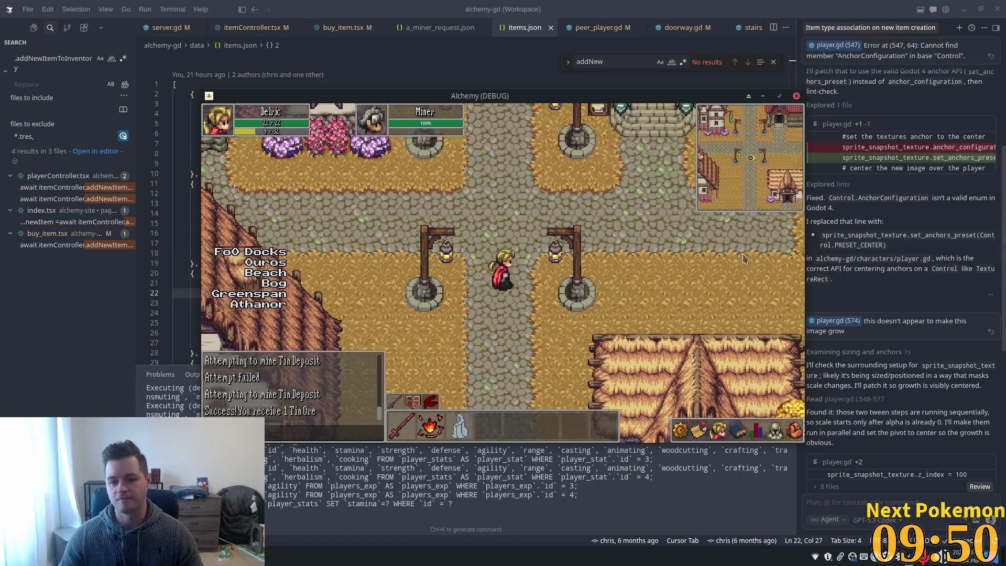
left_click(687, 270)
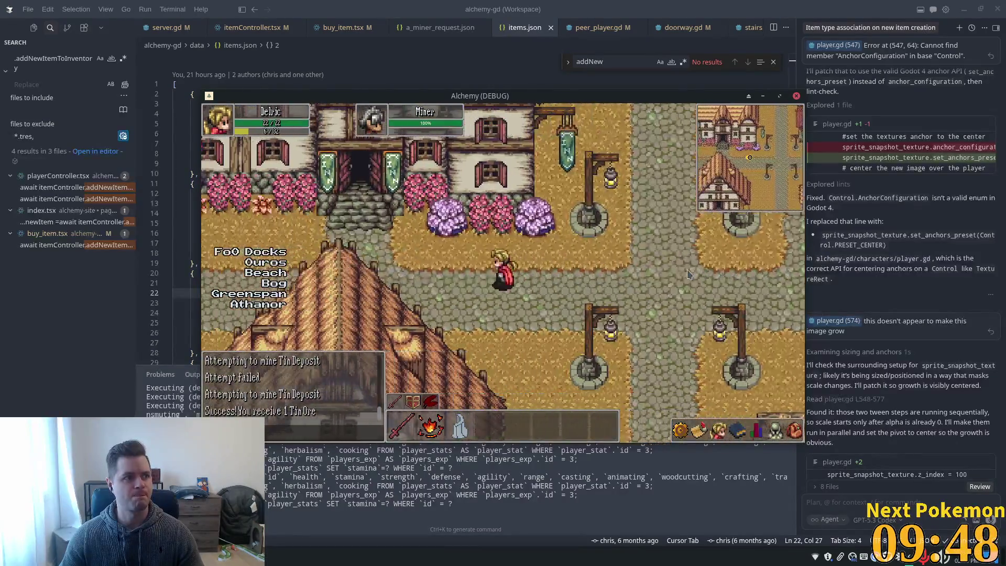
left_click(715, 263)
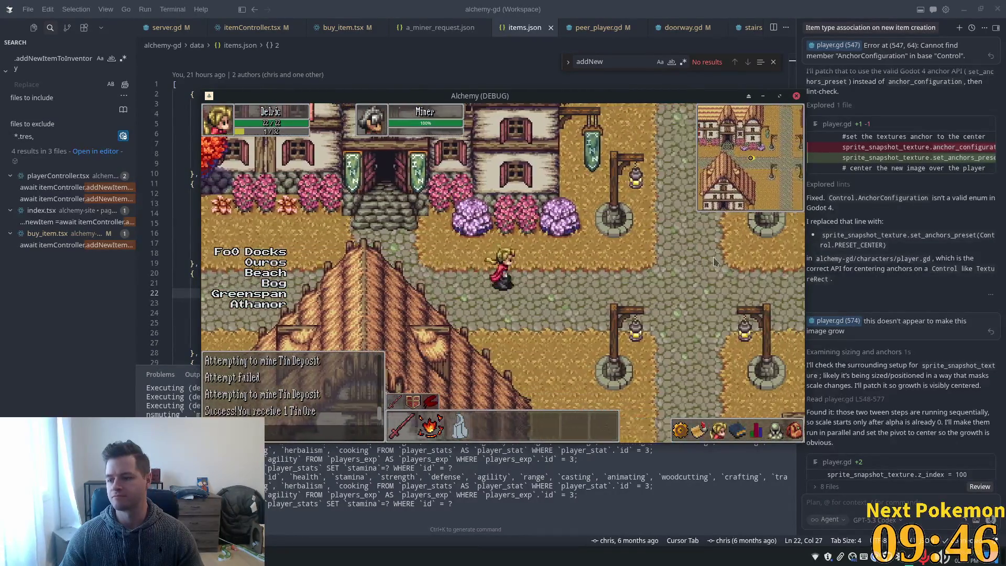
left_click(715, 263)
key("Up")
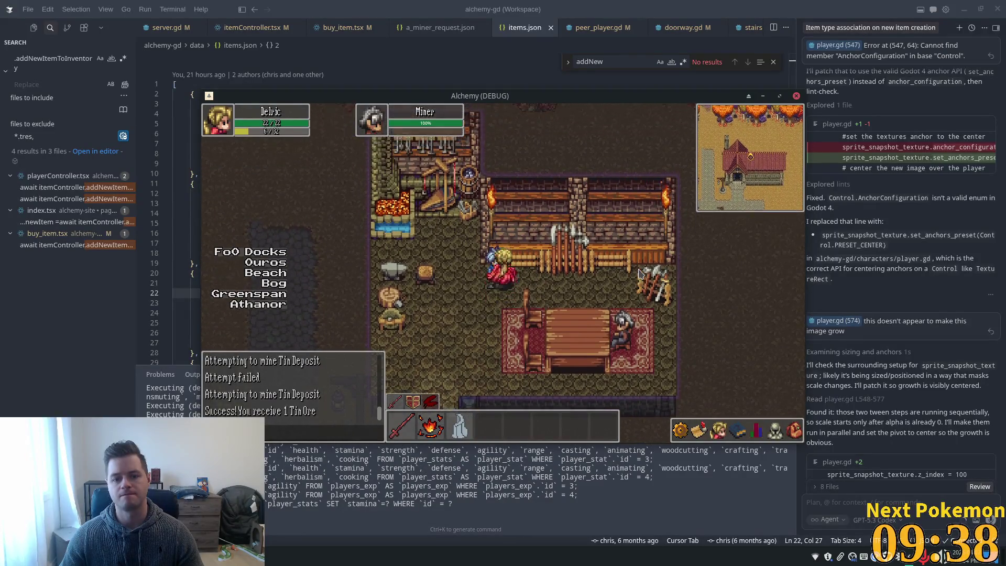
Step: Wander the inn interior, then walk south out the door toward the lamppost square
key("Right")
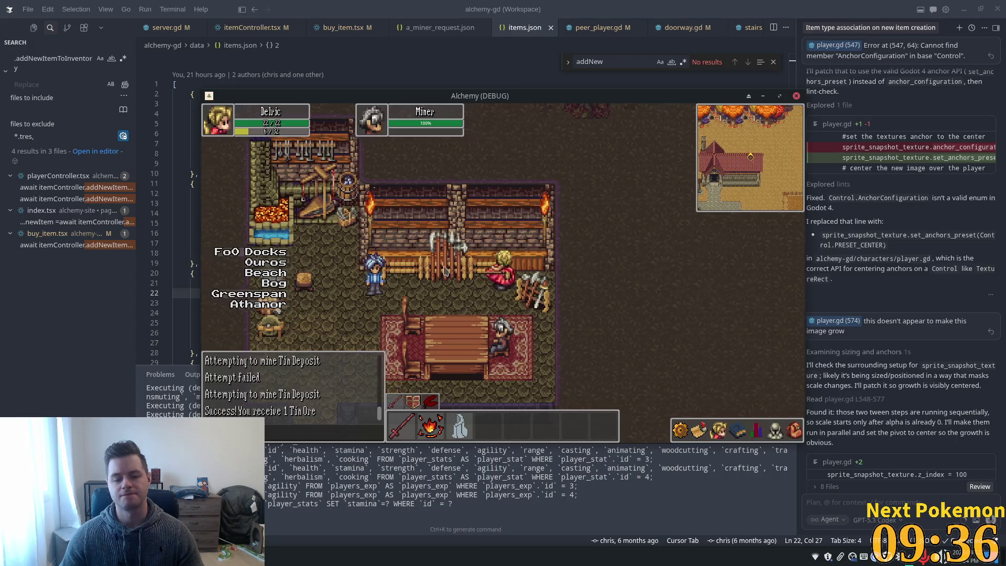
key("Left")
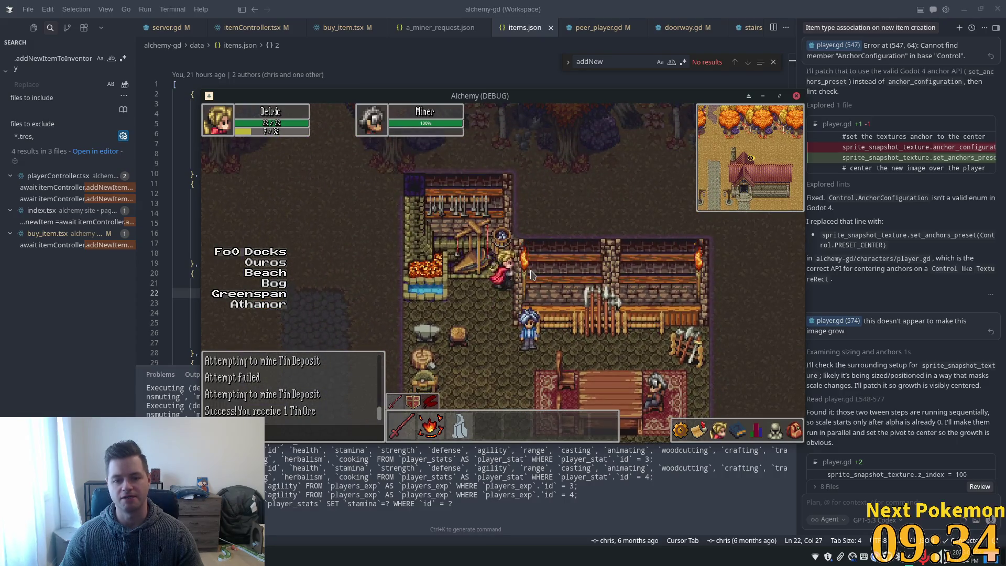
key("Down")
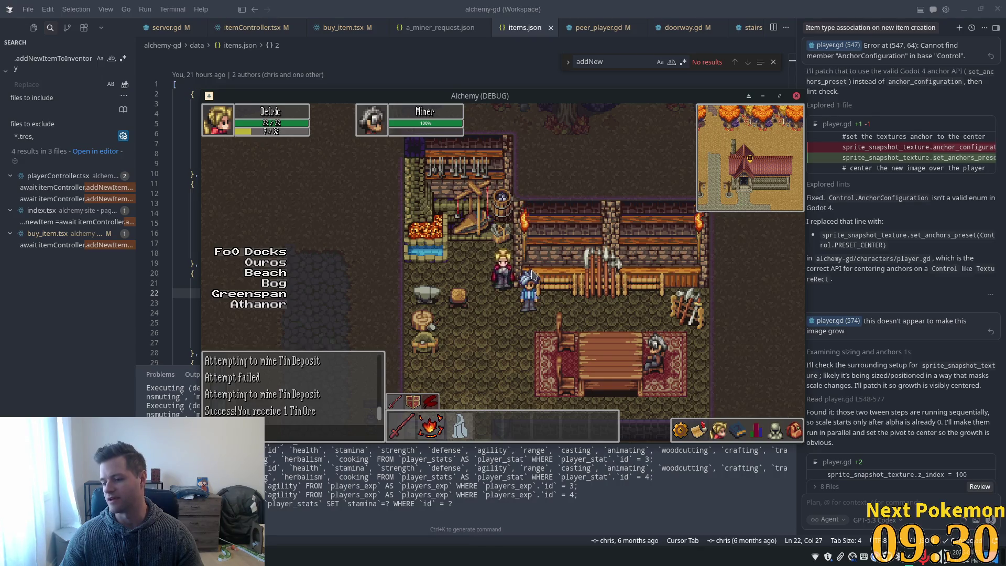
key("Down")
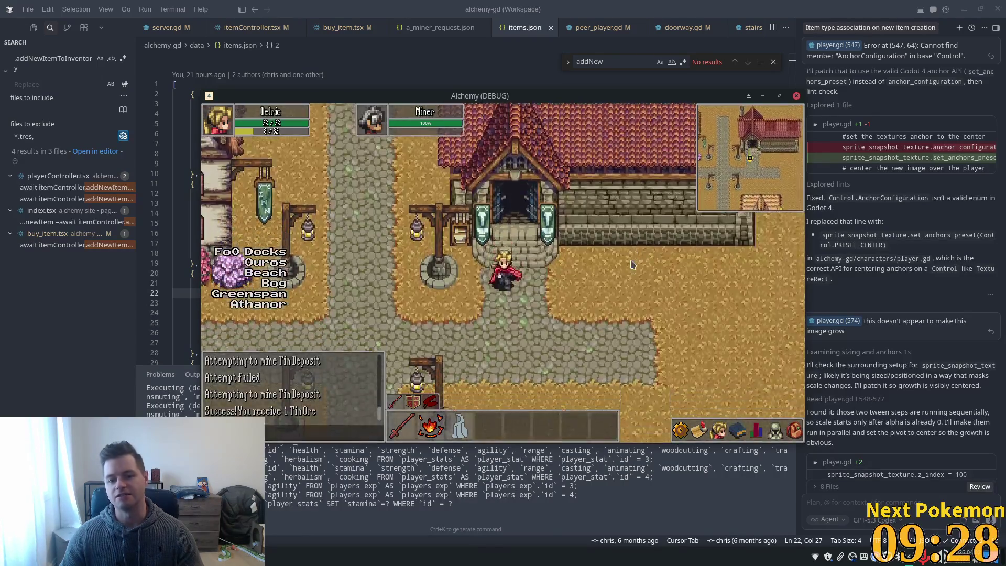
key("Down")
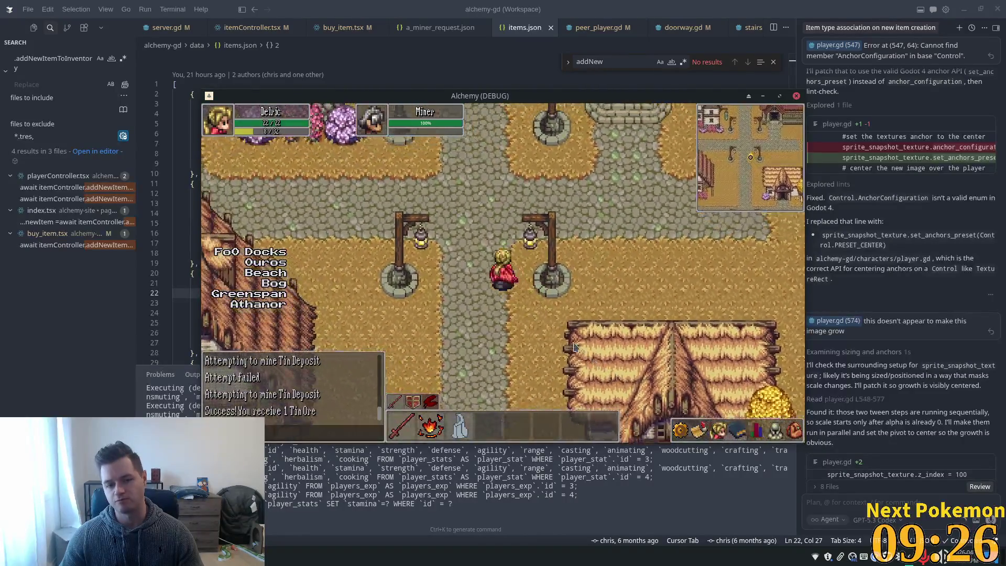
Step: Walk the character west out of town onto the cobblestone path, glancing at the menu panes
key("Up")
key("Left")
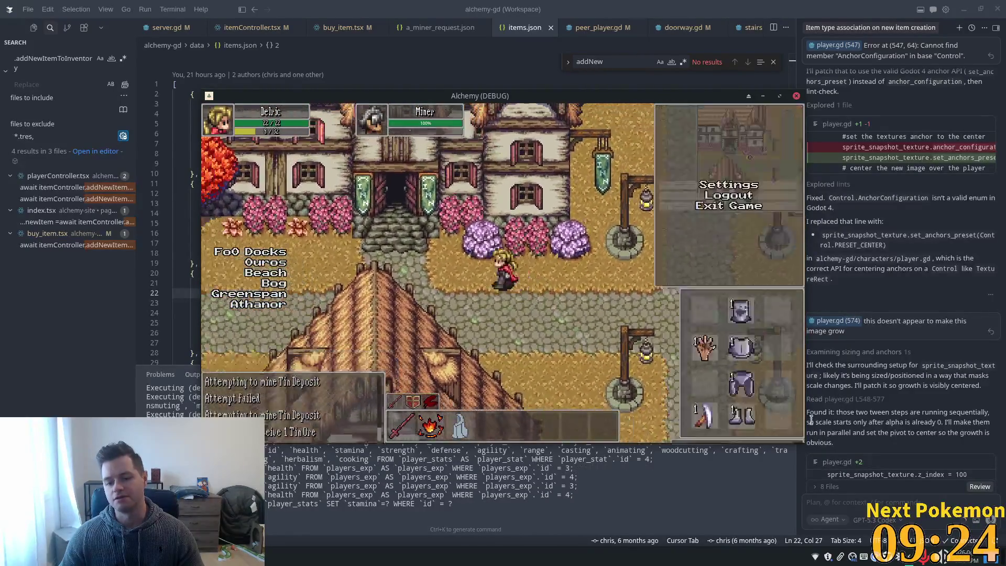
key("Left")
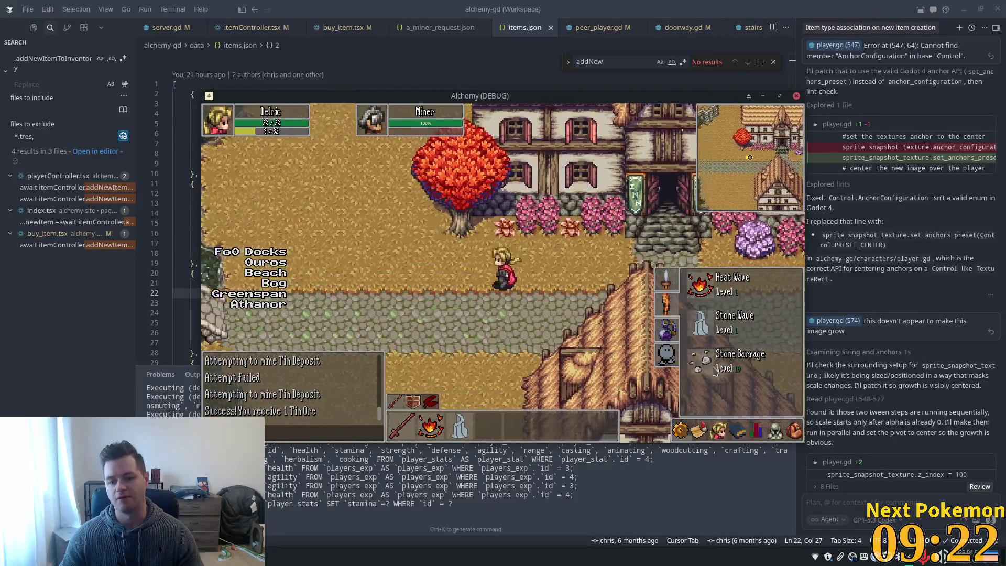
left_click(737, 430)
key("Left")
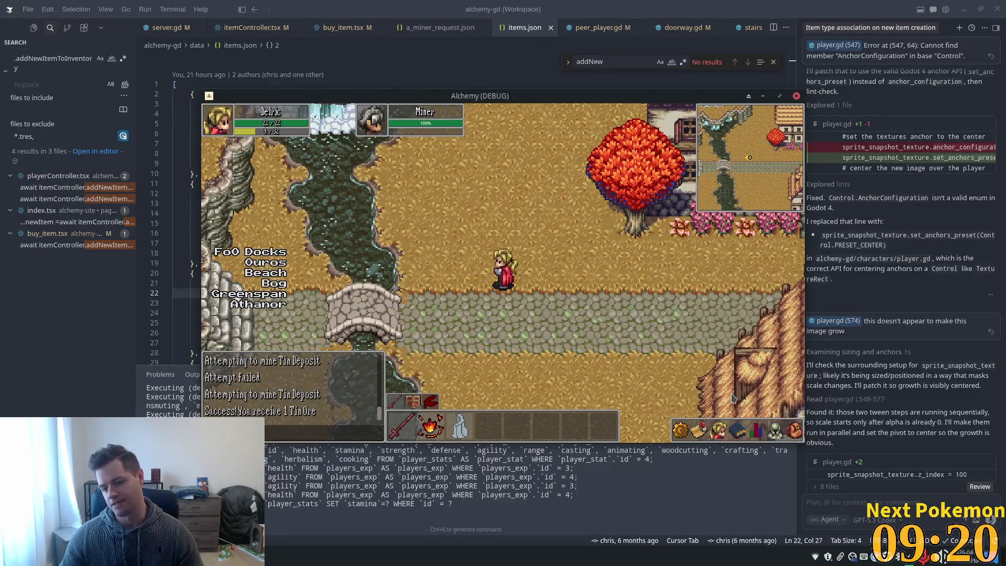
left_click(730, 423)
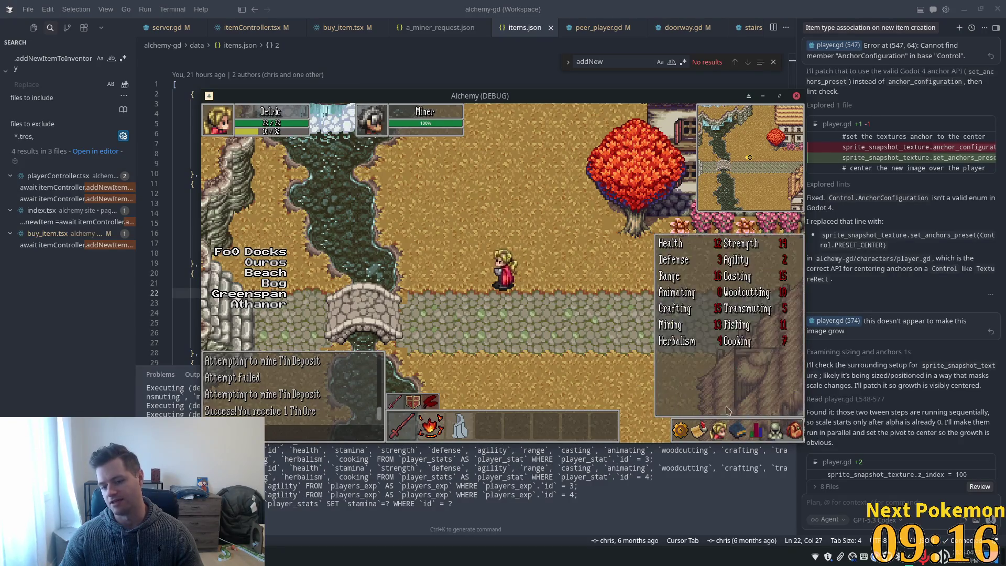
key("Right")
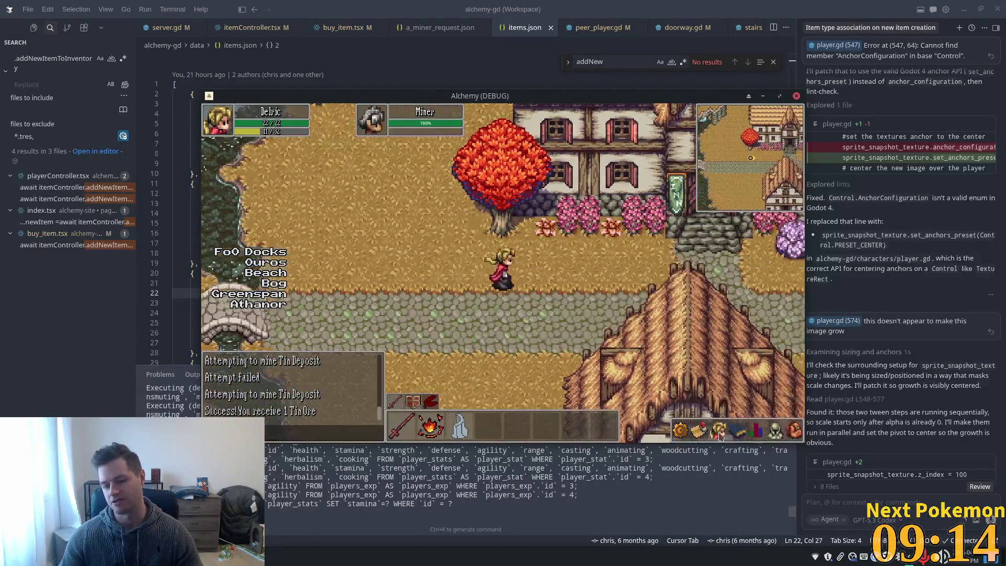
key("Left")
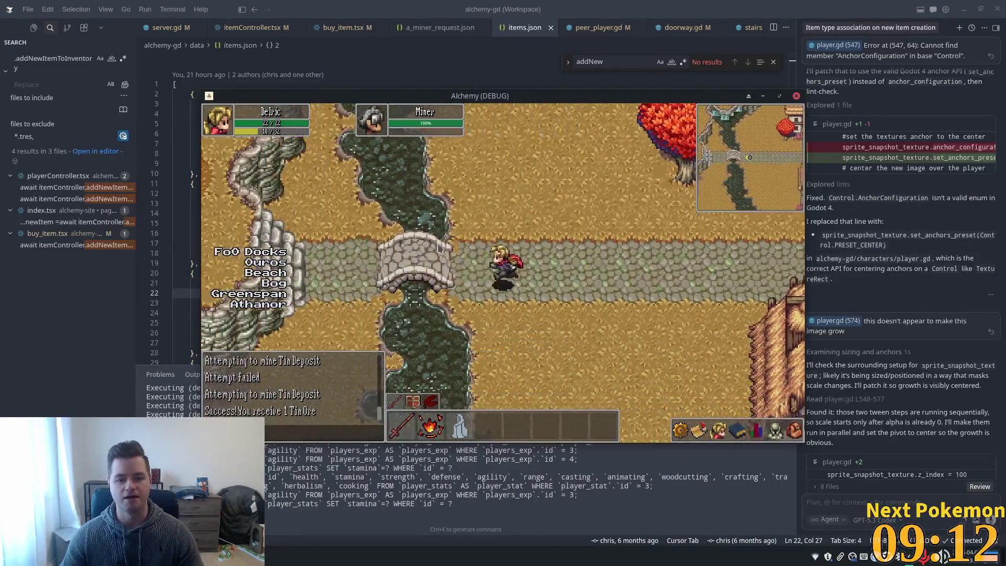
Step: Walk south past the house, then north and east toward the cliff wall by the bridge
key("Down")
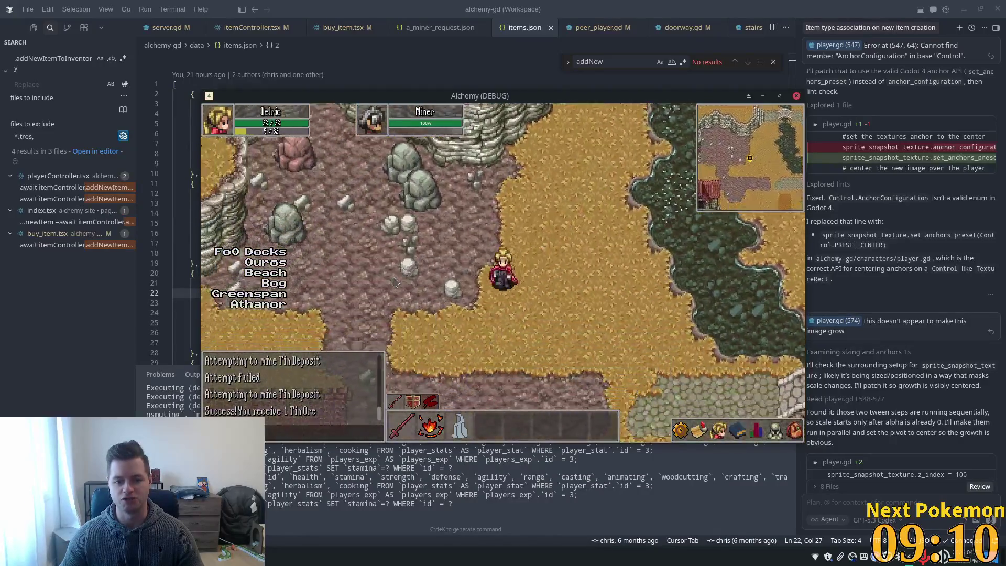
key("Down")
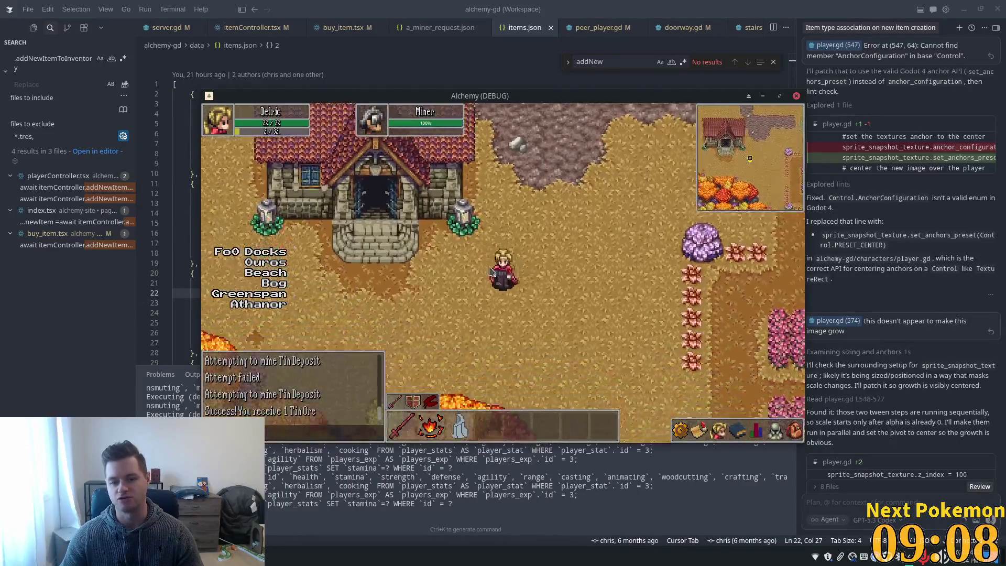
key("Left")
key("Up")
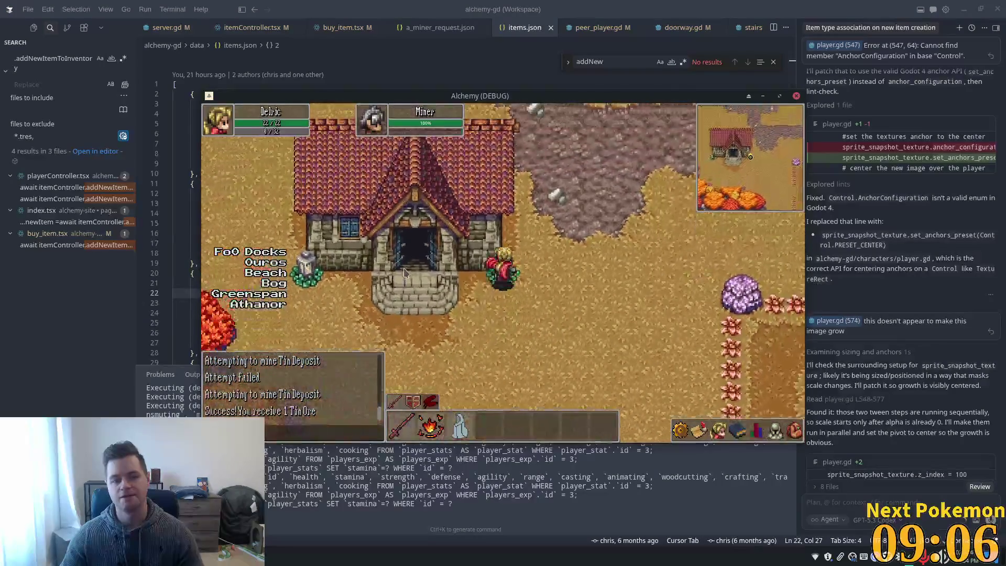
key("Right")
key("Up")
key("Up")
key("Right")
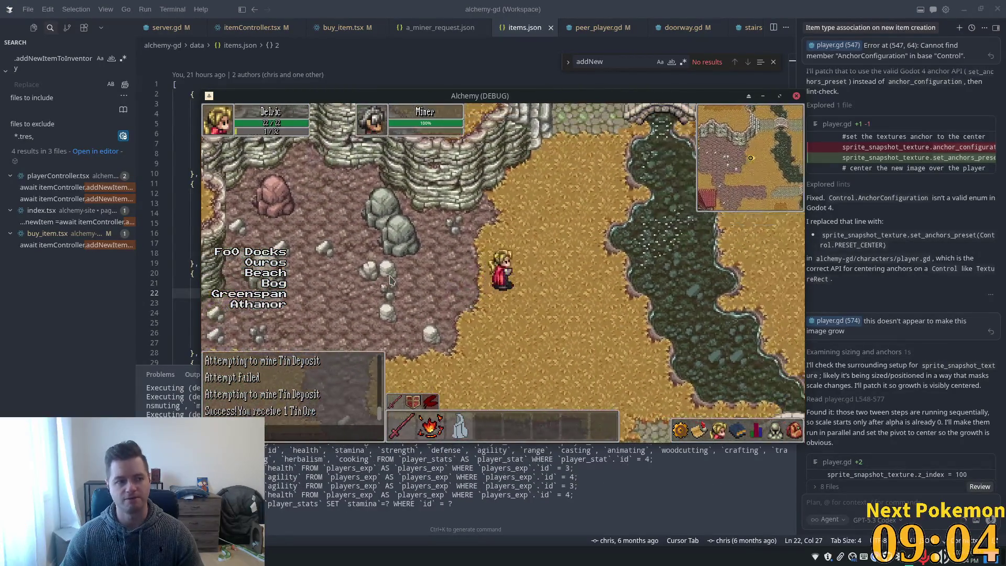
key("Down")
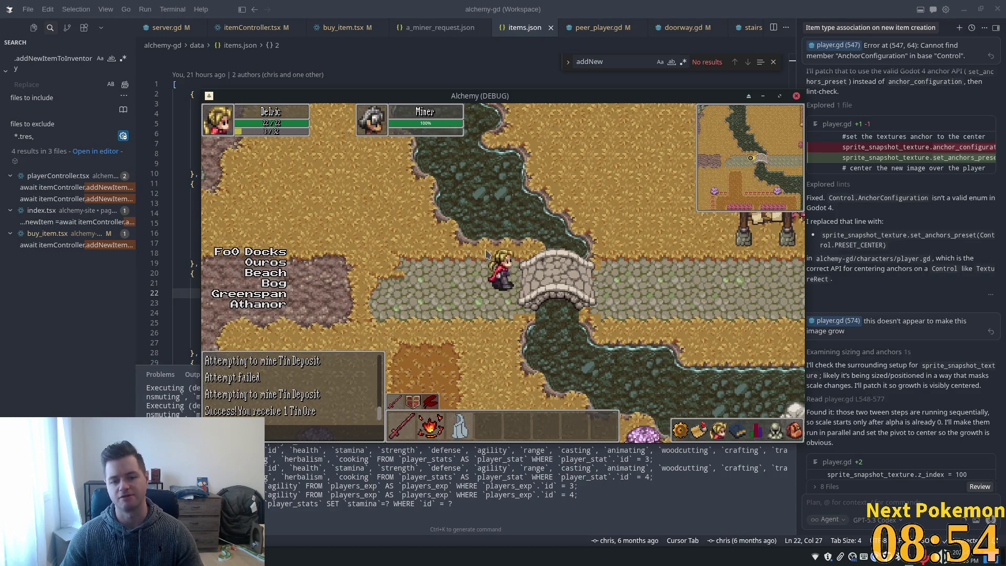
Step: Walk east across the bridge, north into town and back south along the road
key("Right")
key("Up")
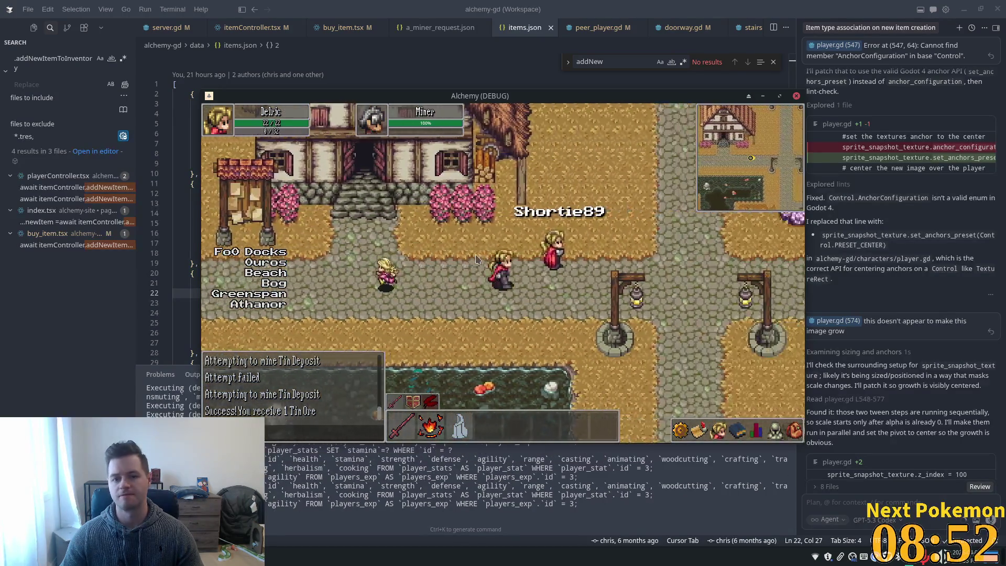
key("Up")
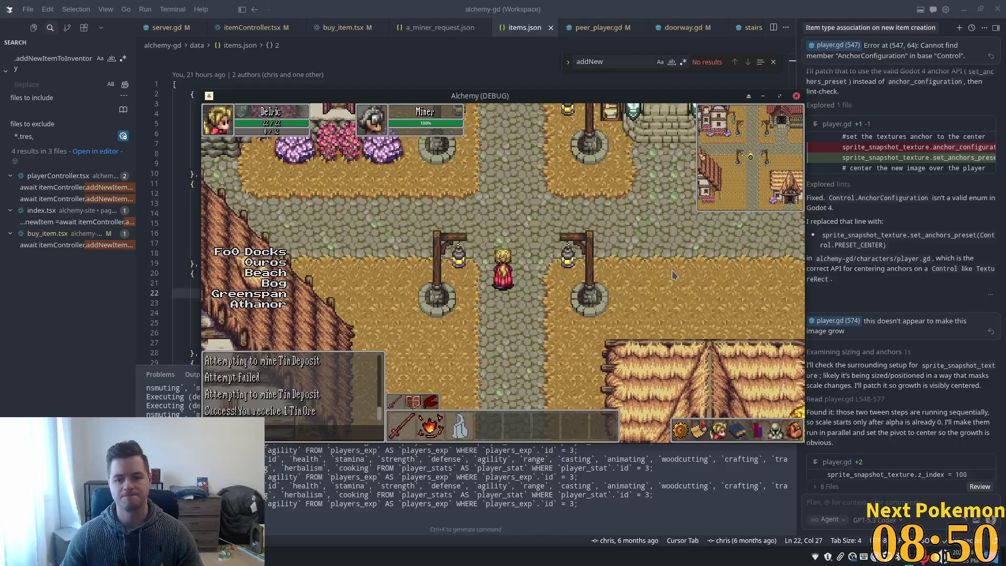
key("Left")
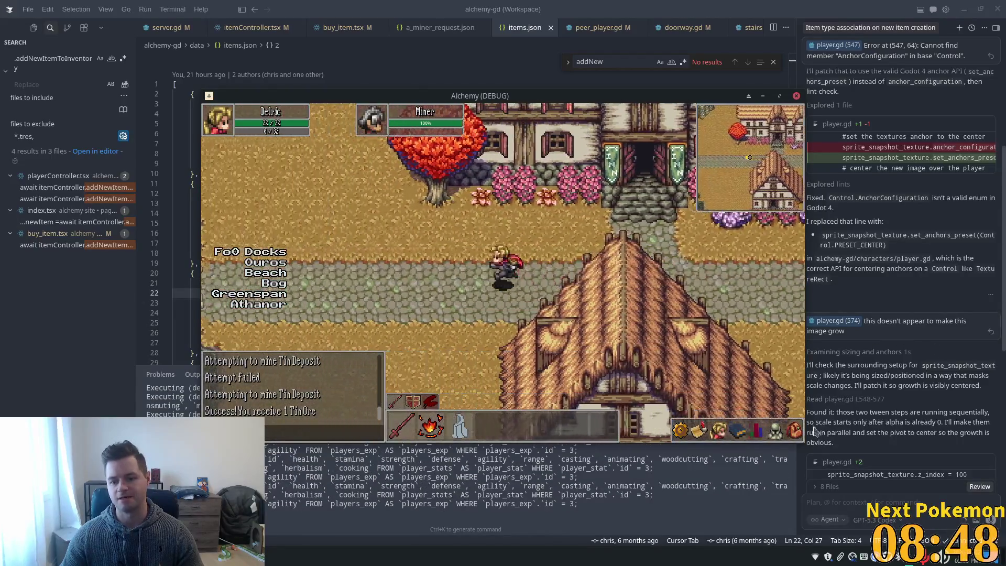
key("Down")
Step: Check the inventory from the bag icon, walk east toward the marsh, then quit the game with Alt+F4
left_click(794, 431)
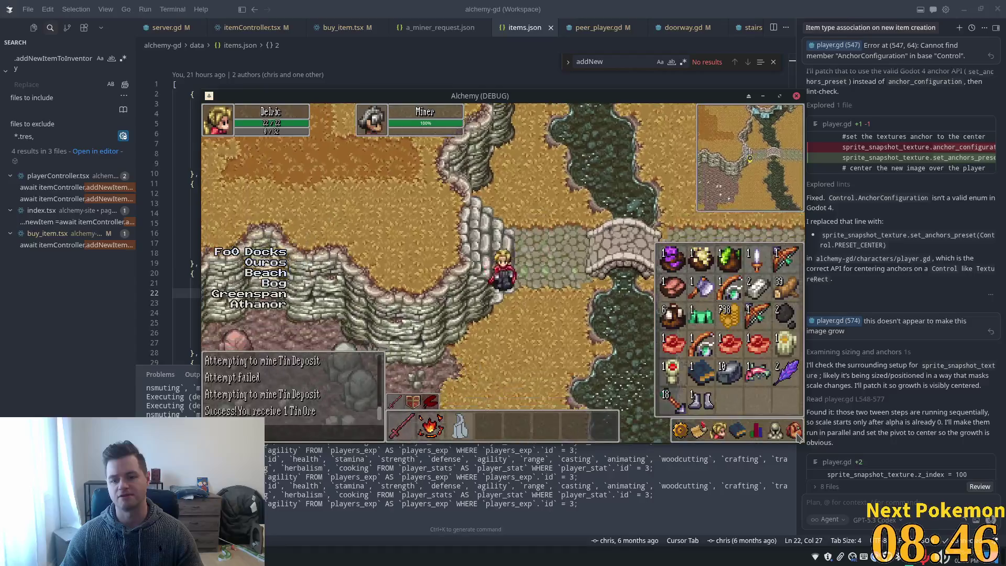
key("Right")
key("Down")
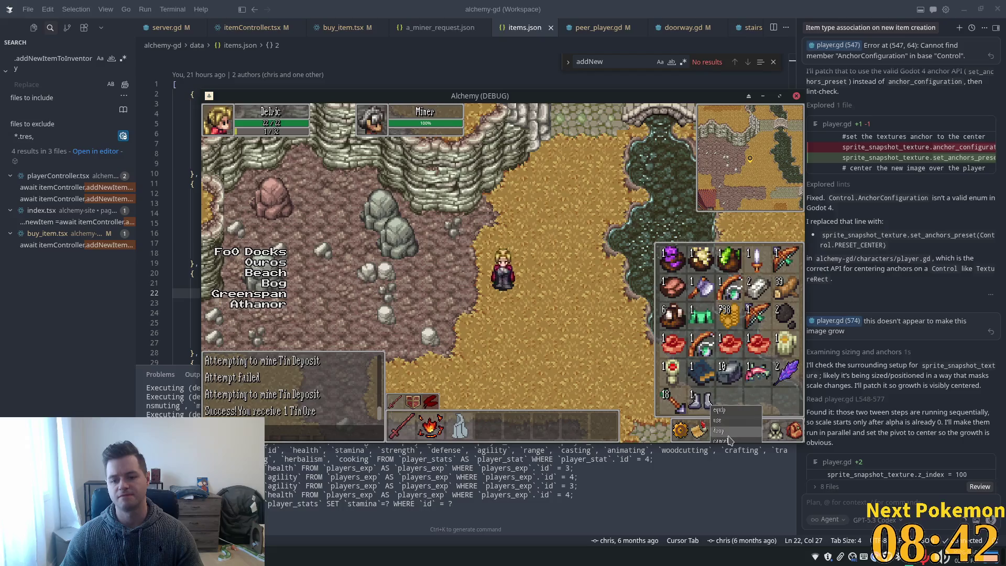
key("i")
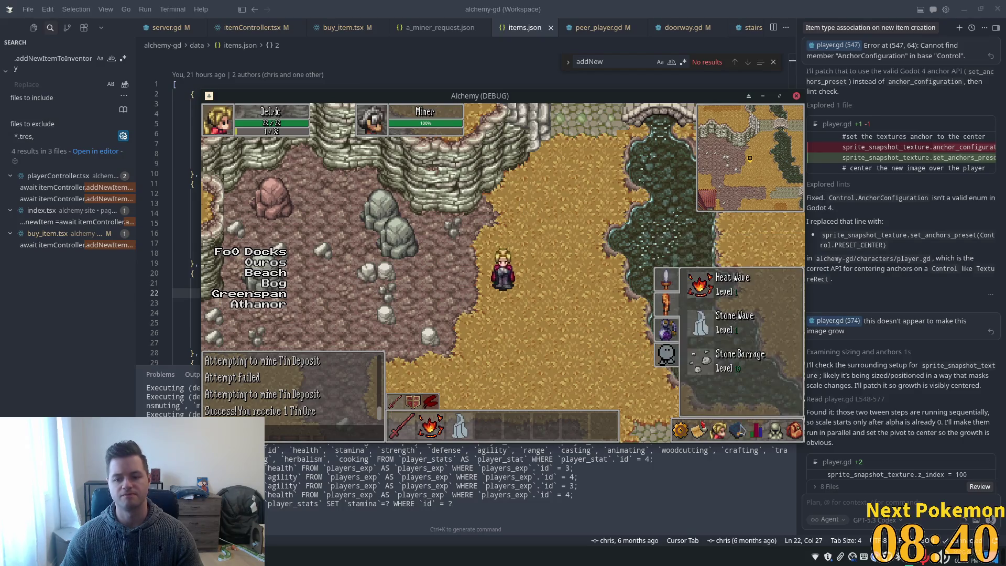
key("Right")
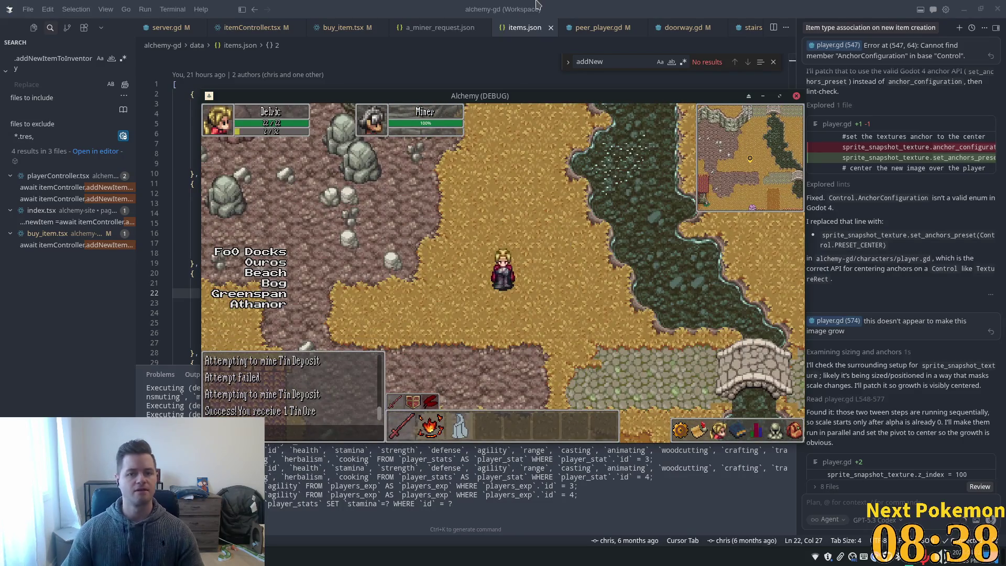
key("alt+F4")
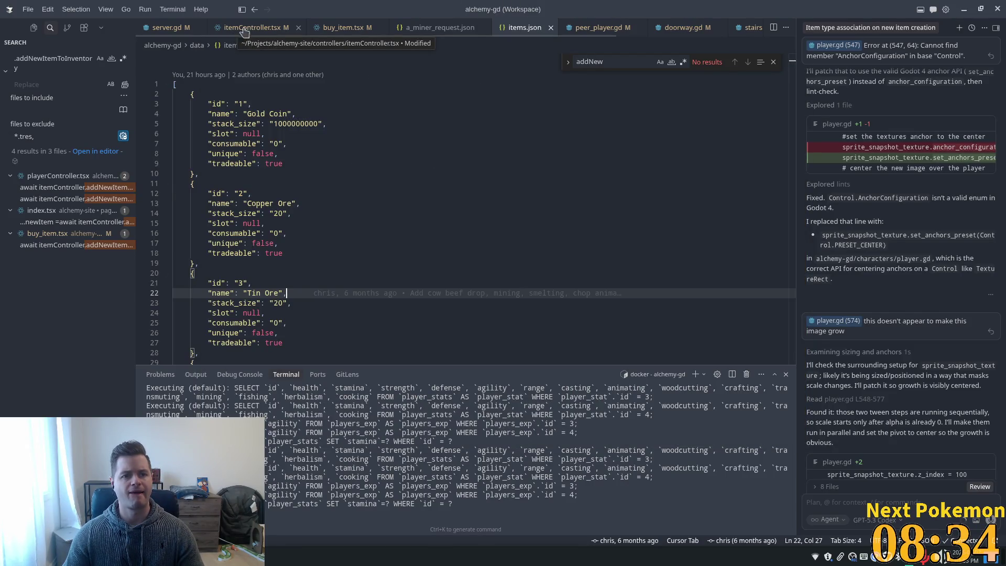
Step: Open item_icon.gd via file search and land in its get_context_menu function body
key("ctrl+p")
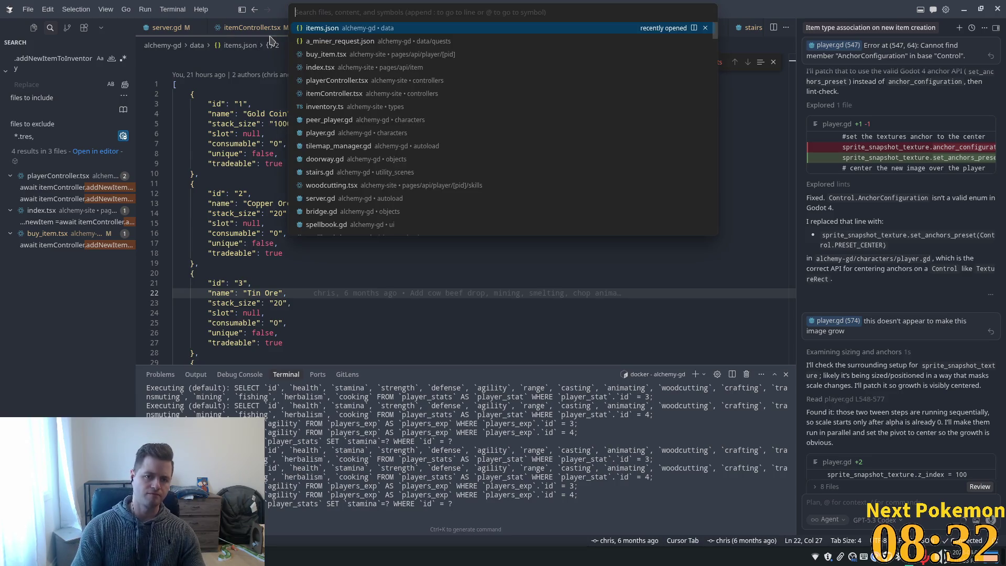
type("item_icon")
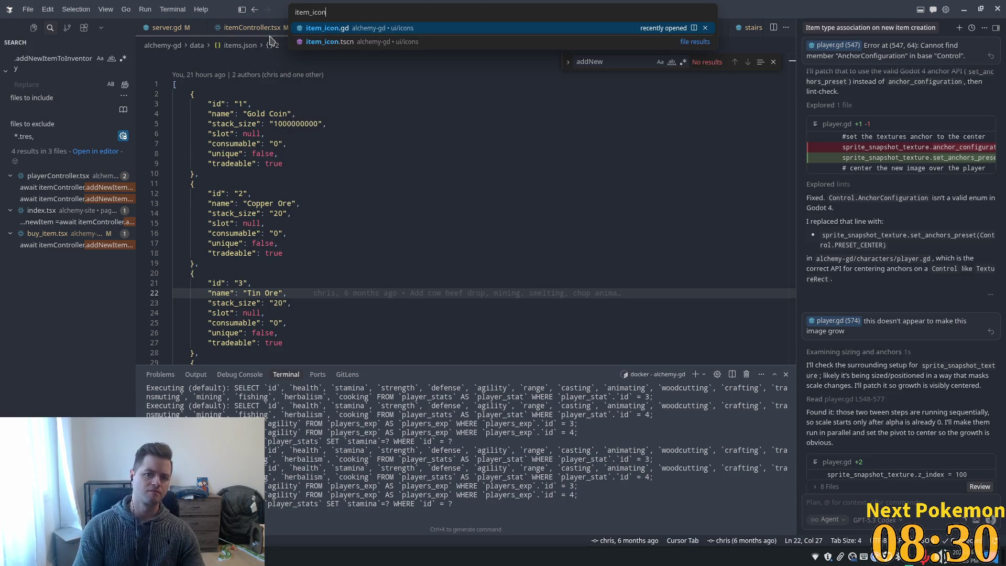
key("Return")
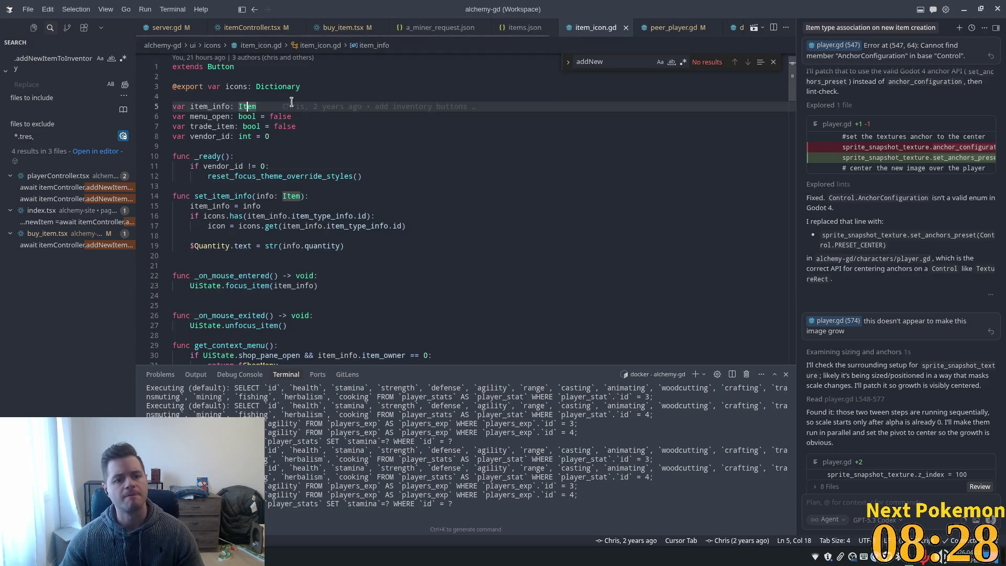
scroll(374, 238, "down", 3)
scroll(370, 240, "down", 2)
scroll(368, 241, "down", 2)
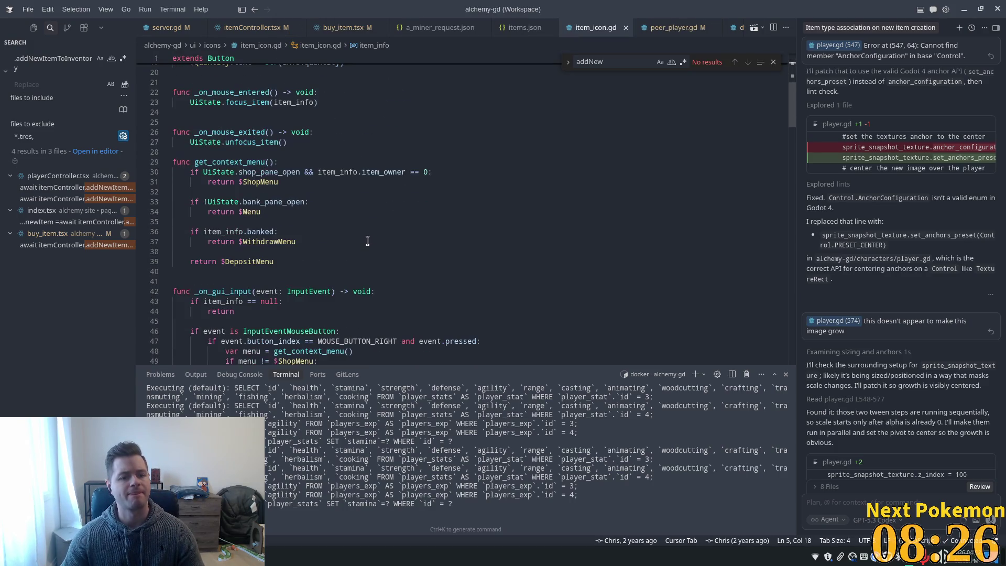
double_click(237, 162)
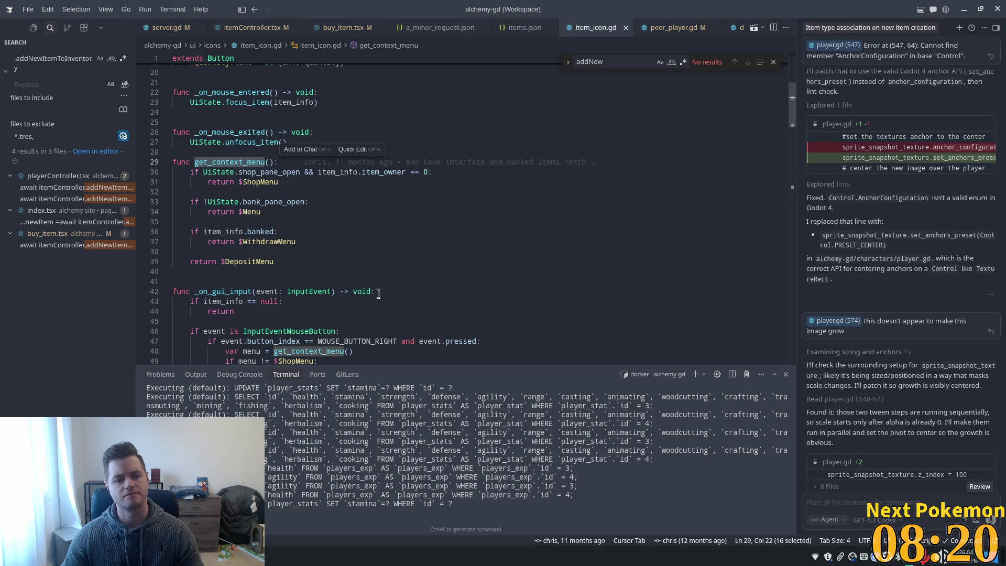
left_click(374, 252)
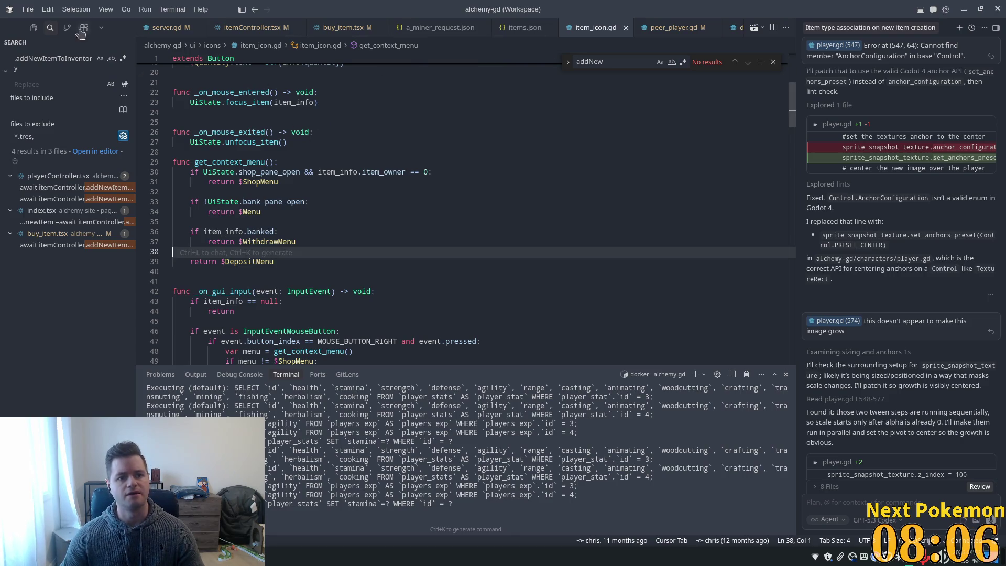
Step: Open ui_state.gd via the Ctrl+P file search
key("ctrl+p")
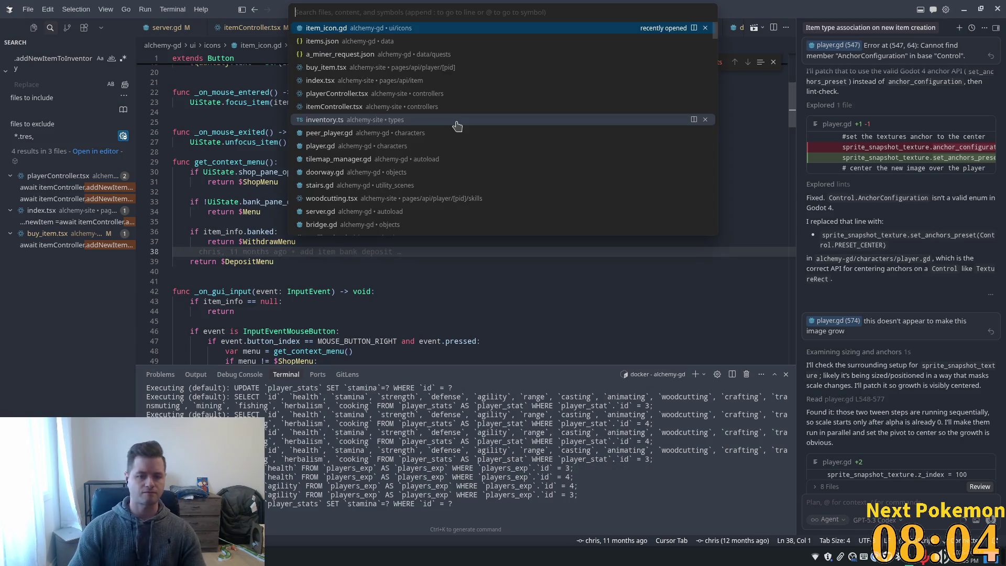
type("ui_state")
key("Return")
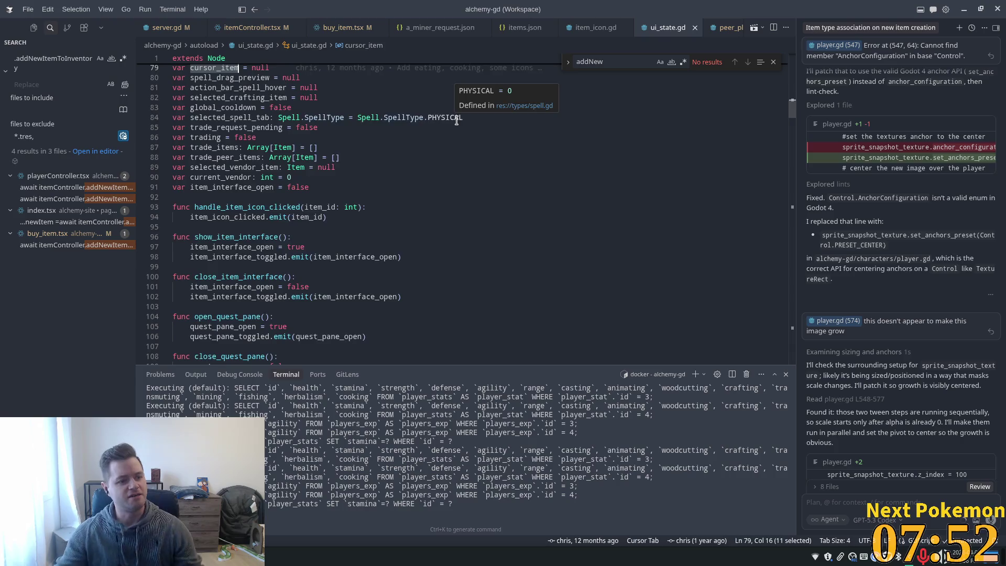
type("0")
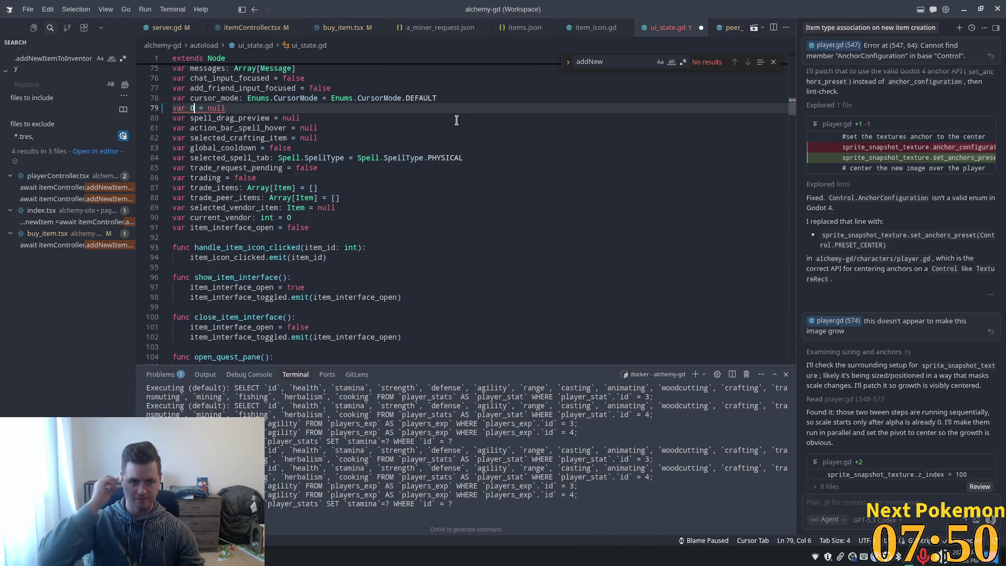
key("ctrl+z")
left_click(385, 158)
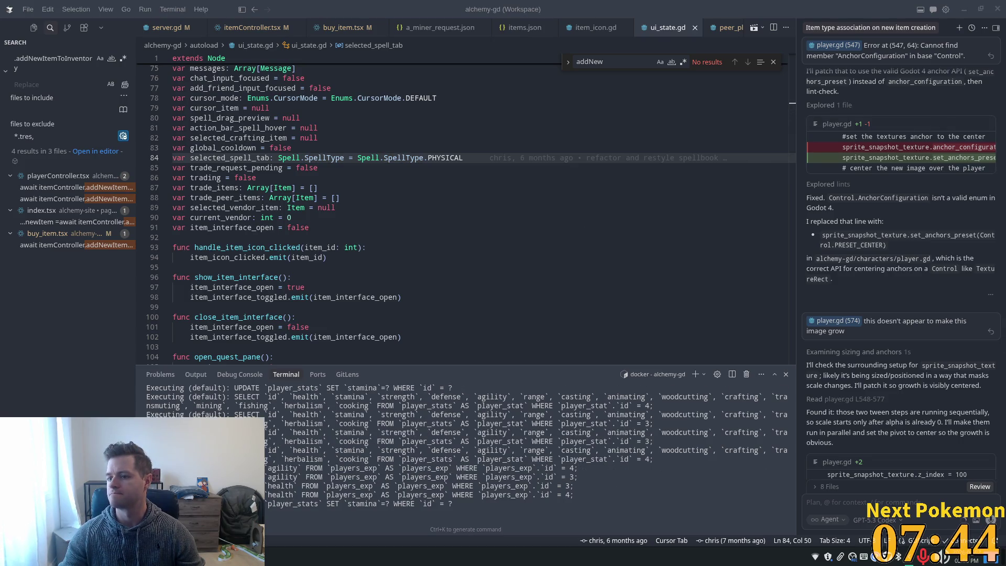
left_click(332, 144)
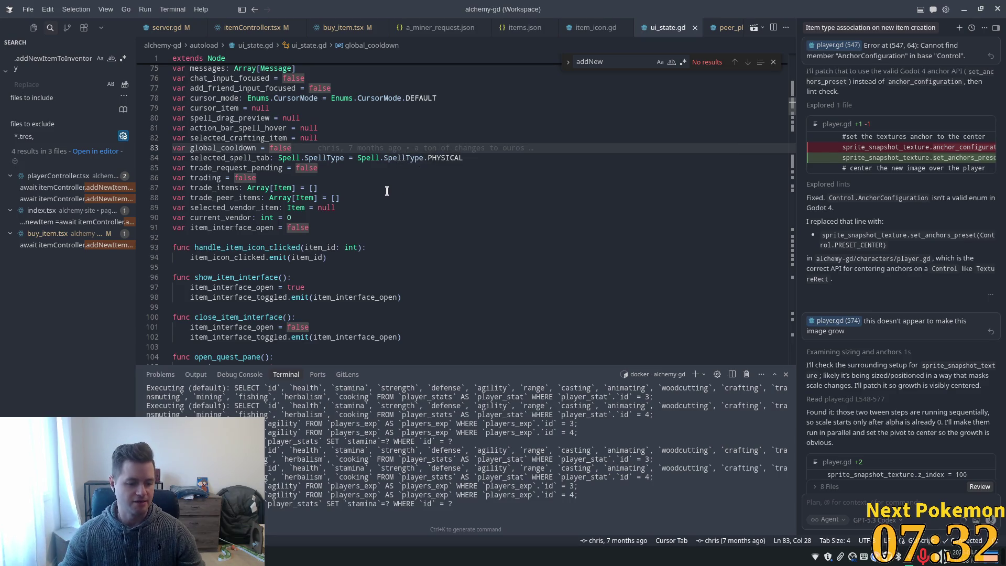
left_click(318, 167)
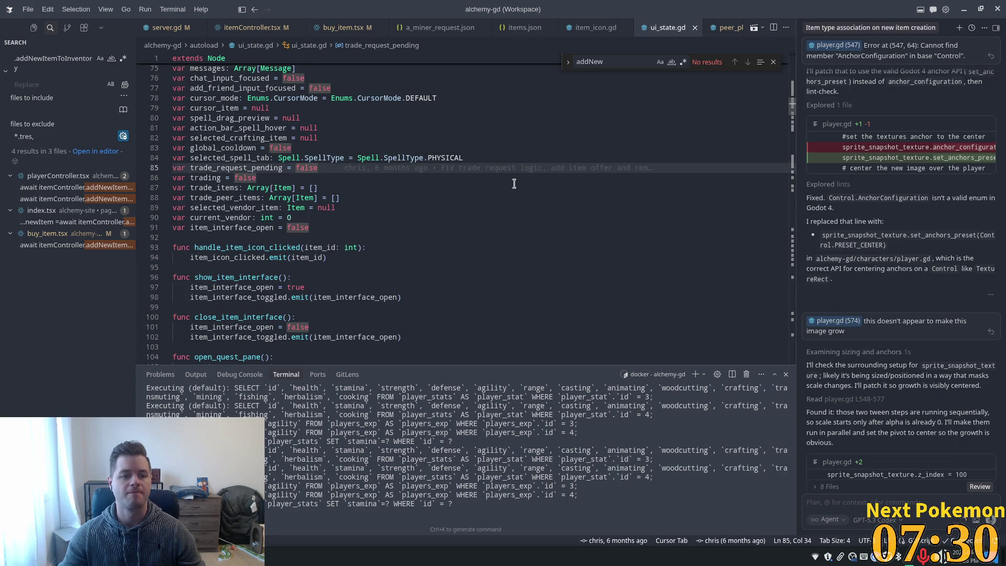
scroll(515, 184, "down", 1)
scroll(572, 201, "down", 1)
scroll(522, 196, "down", 2)
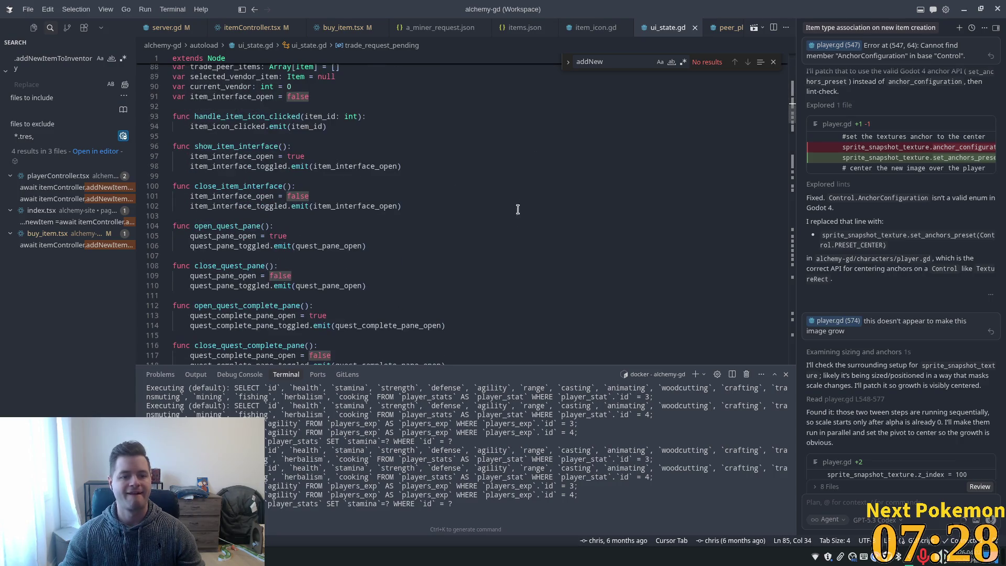
double_click(227, 186)
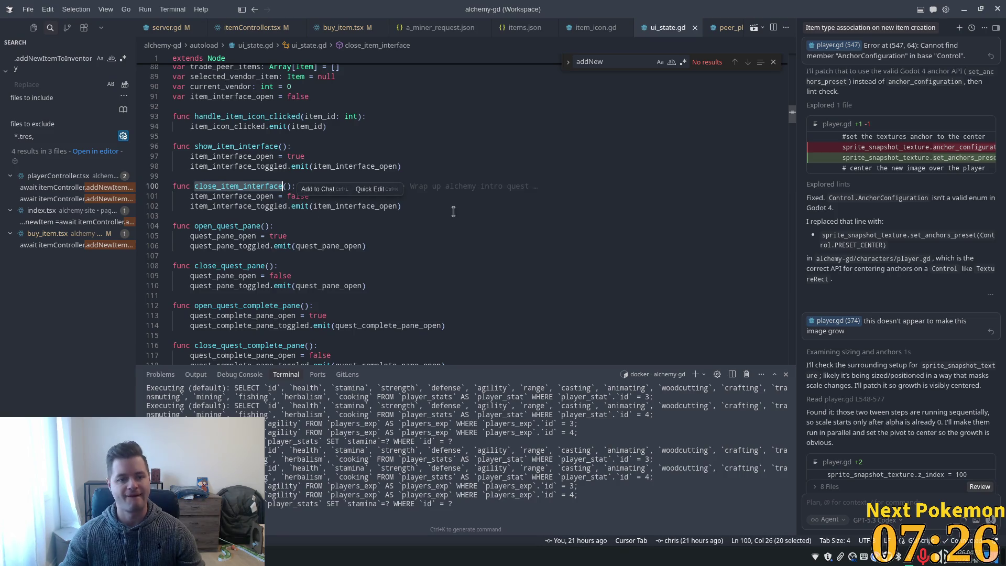
scroll(455, 244, "down", 2)
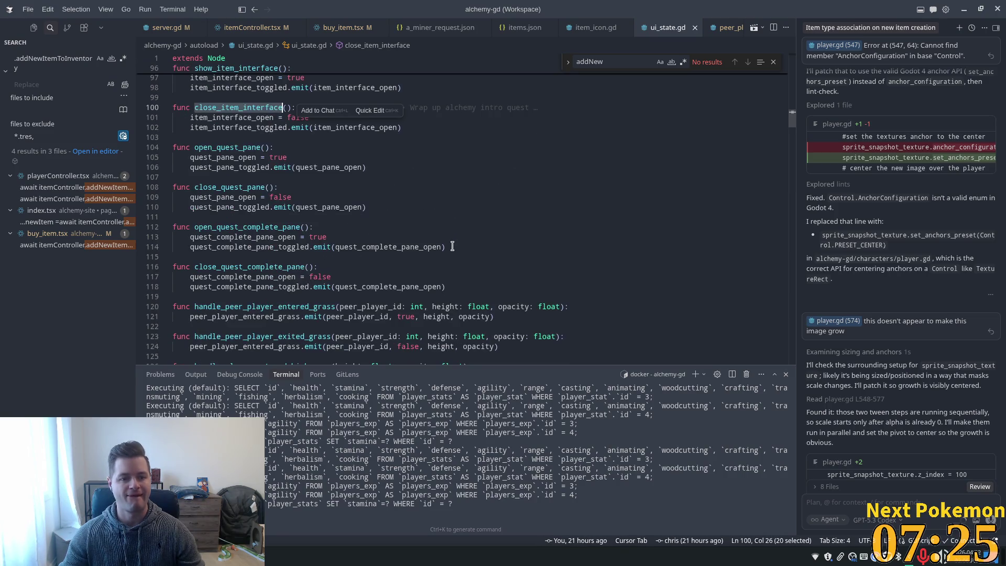
double_click(232, 167)
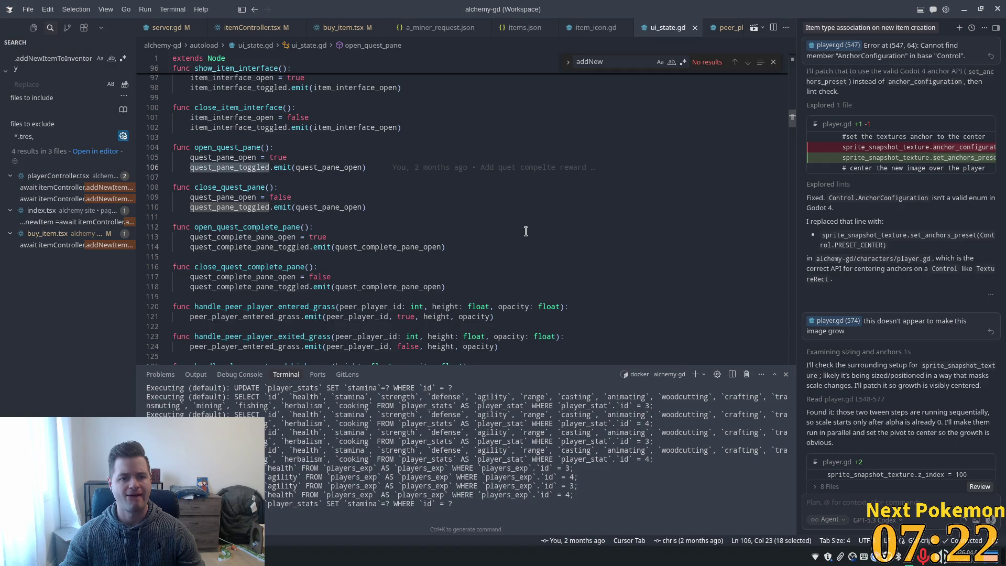
double_click(212, 147)
double_click(231, 187)
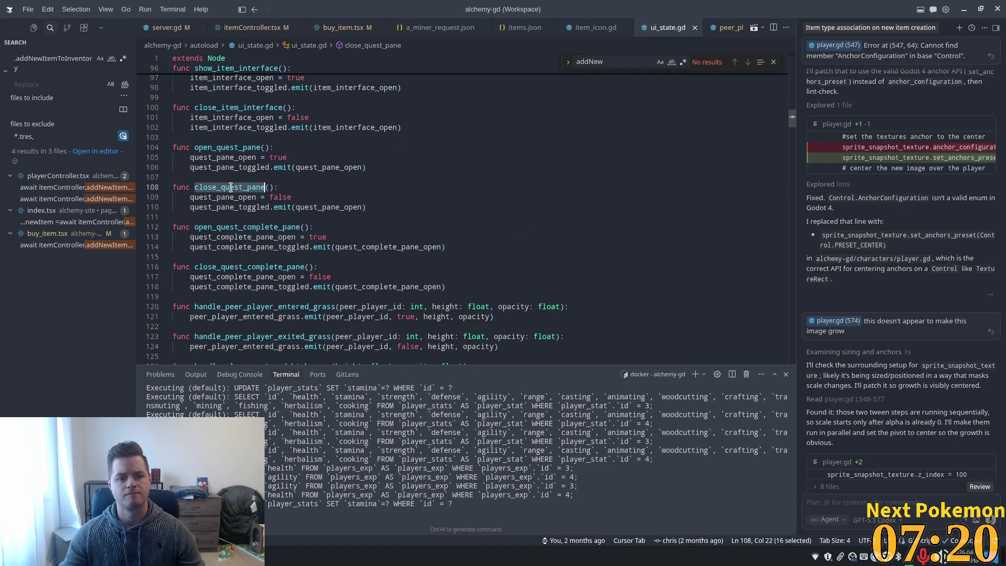
double_click(231, 146)
double_click(236, 157)
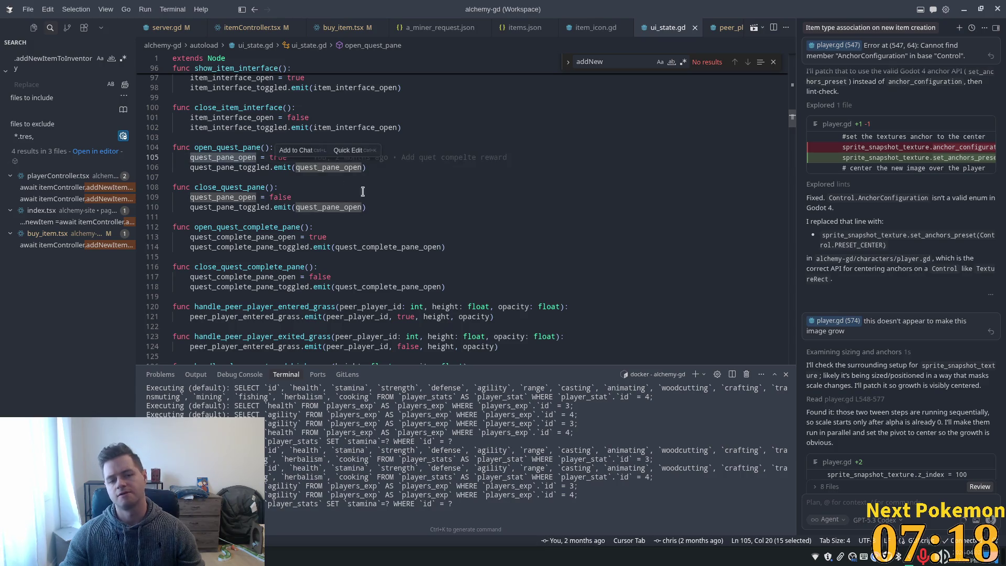
scroll(243, 161, "up", 3)
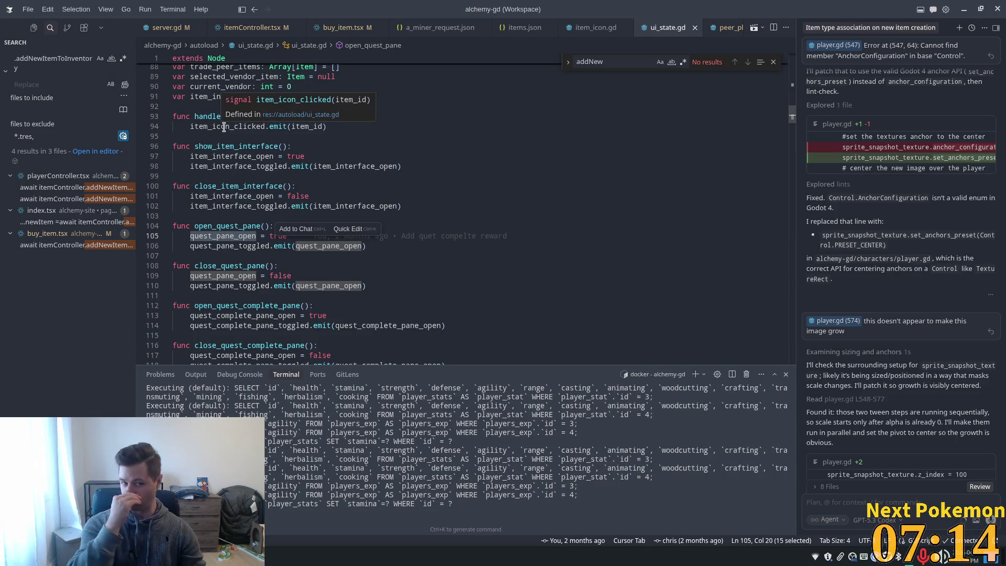
mouse_move(236, 126)
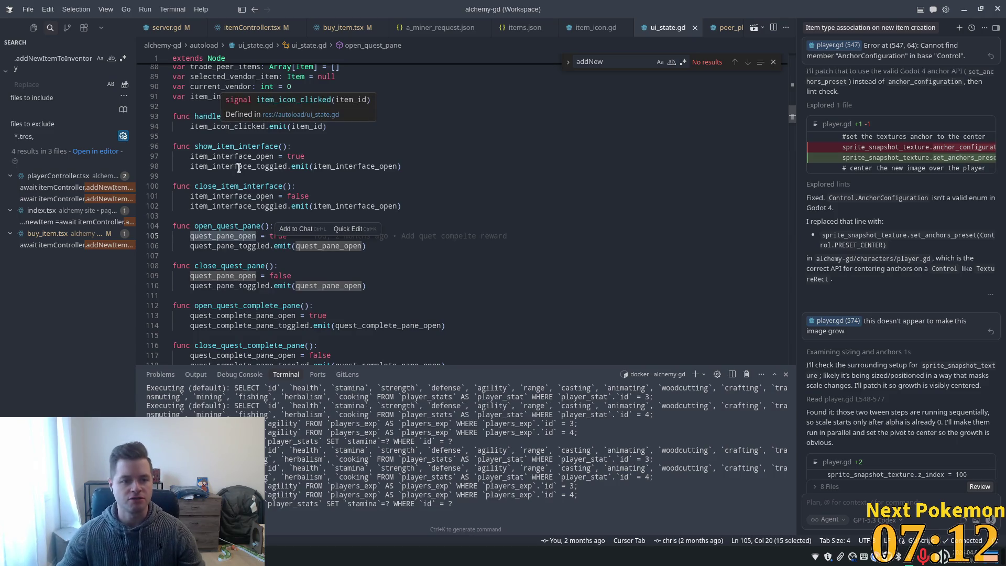
double_click(241, 185)
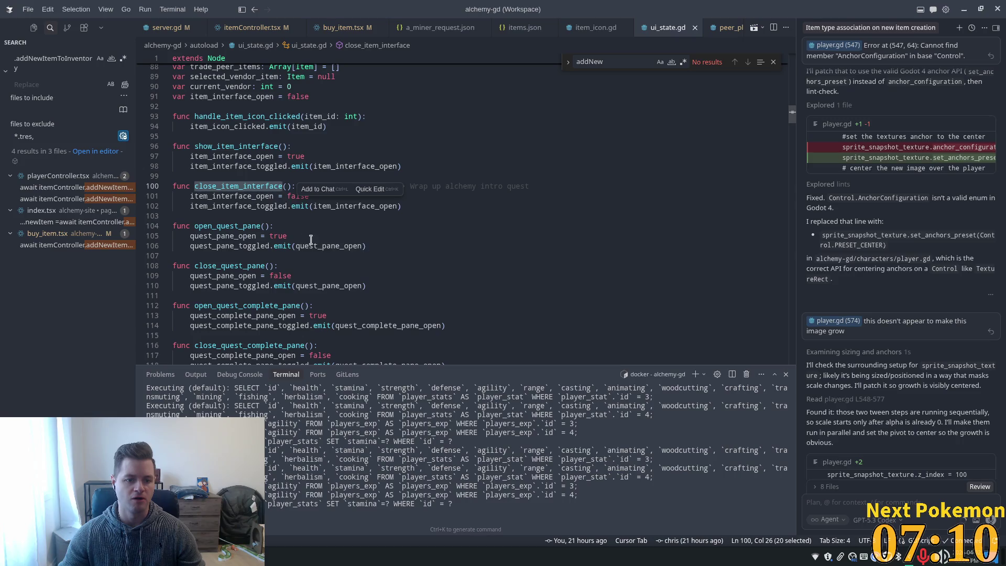
left_click(251, 236)
scroll(485, 302, "down", 5)
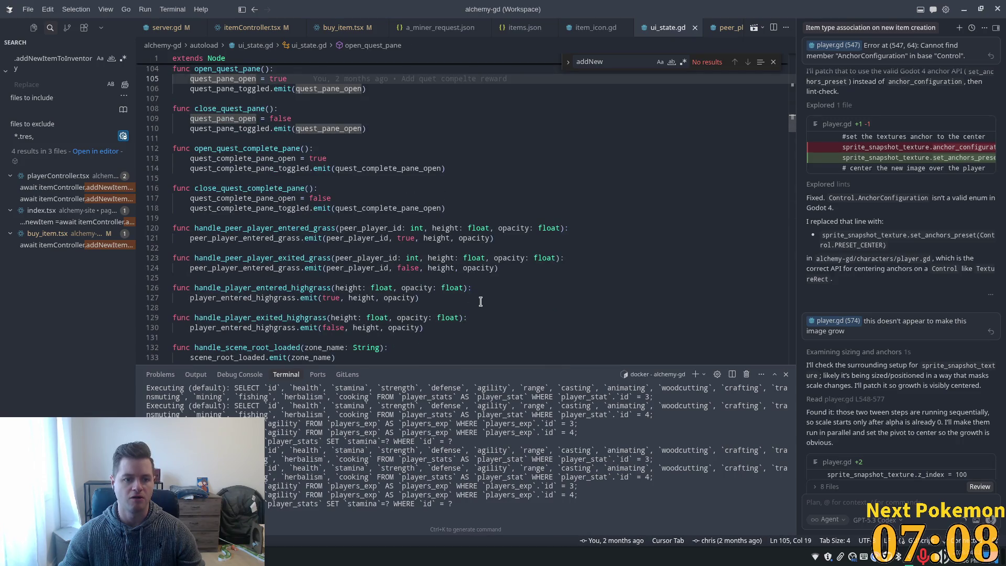
scroll(348, 210, "up", 3)
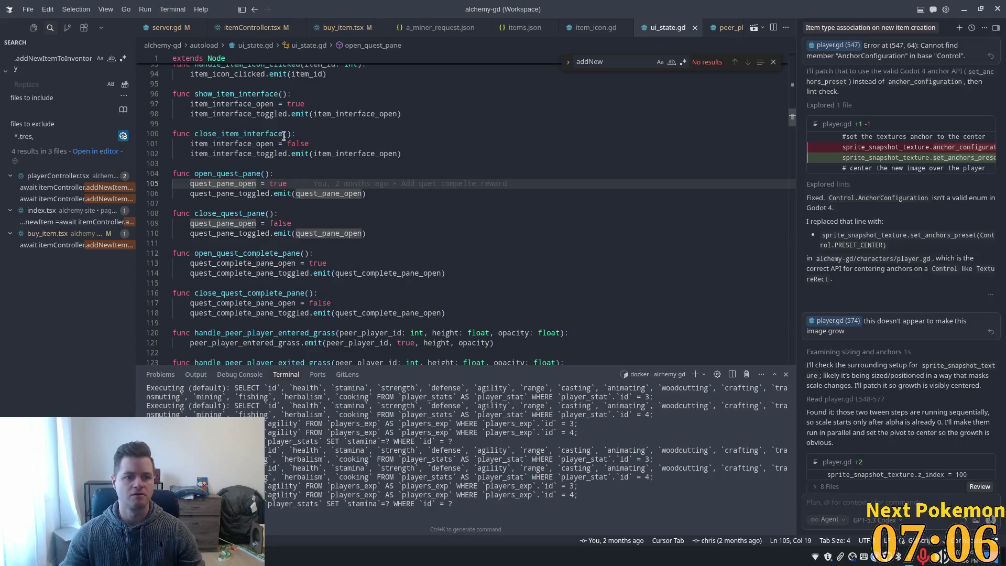
left_click(293, 173)
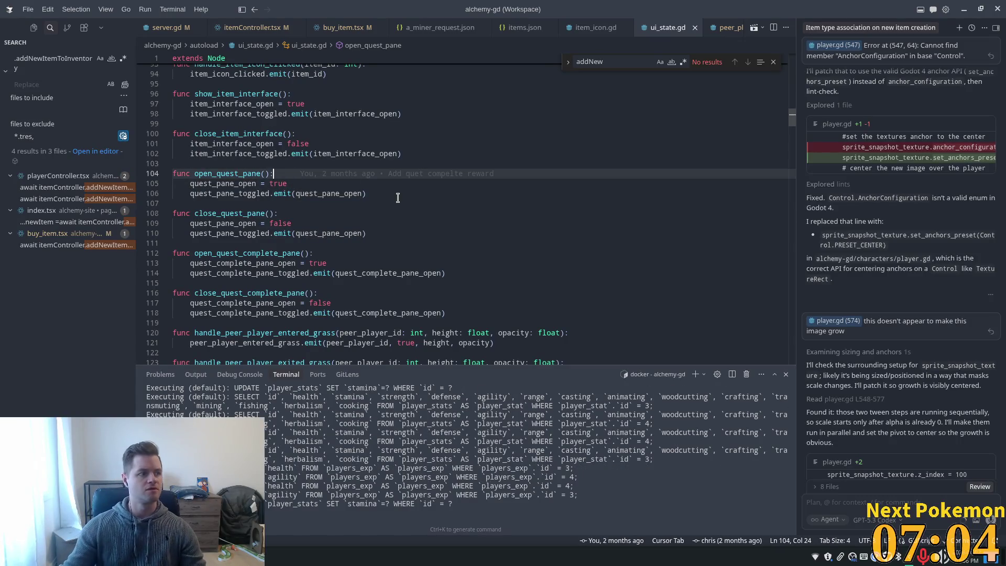
Step: Find close_all_panes and put the caret after its close_crafting_pane call
key("ctrl+f")
type("clos")
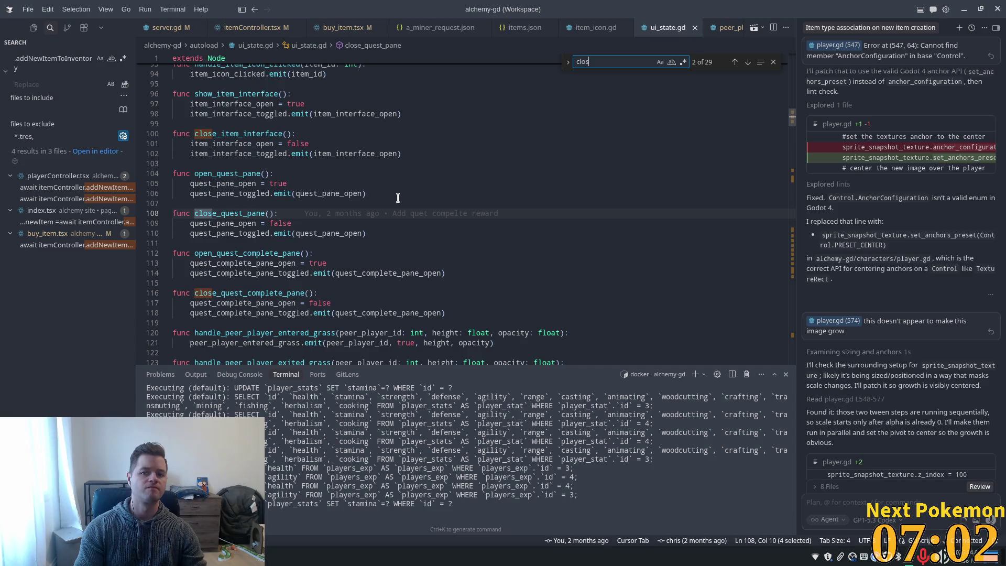
type("e_all")
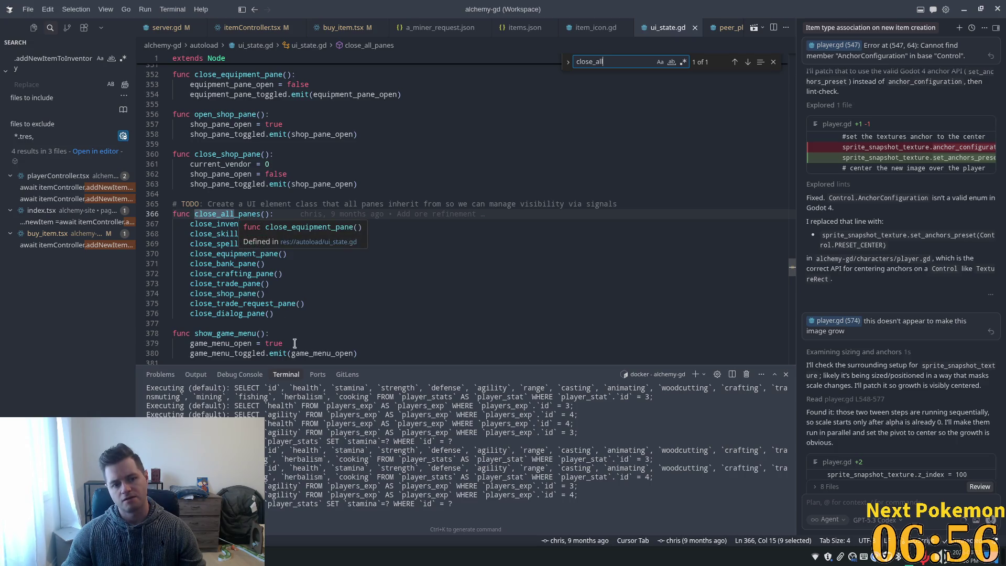
left_click(251, 314)
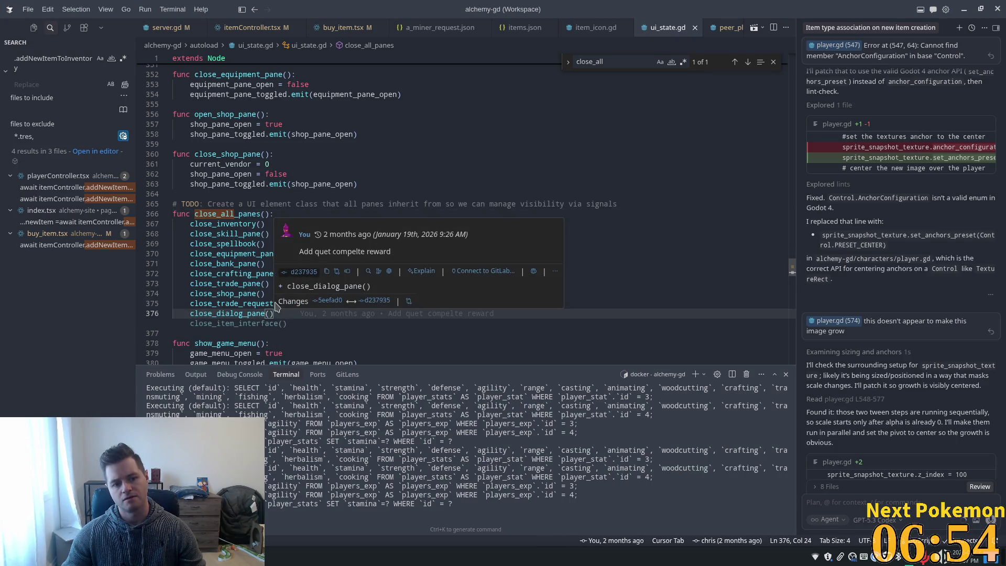
left_click(246, 294)
left_click(314, 273)
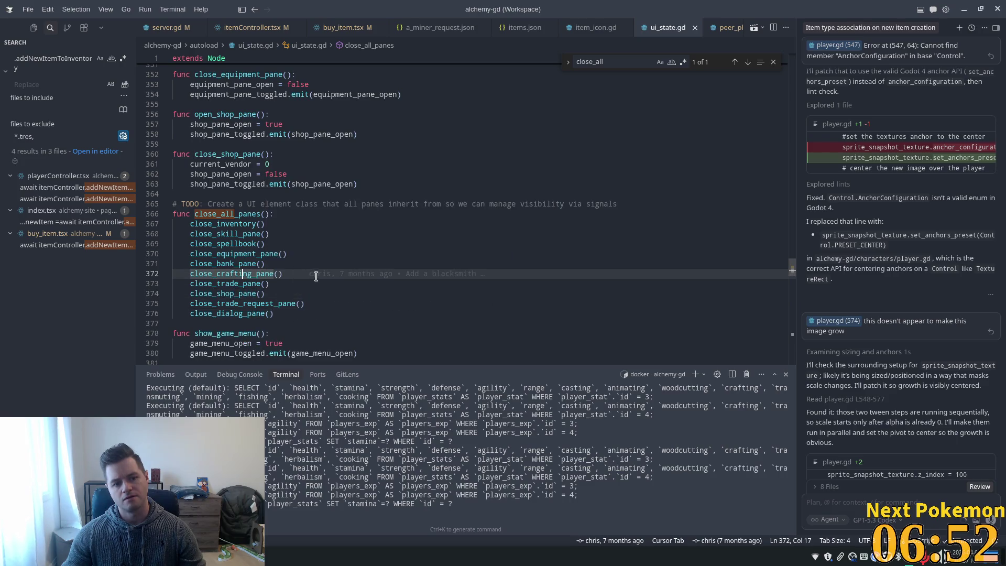
Step: Add a close_quest_pane() call after close_crafting_pane() and save ui_state.gd
key("Return")
type("close_")
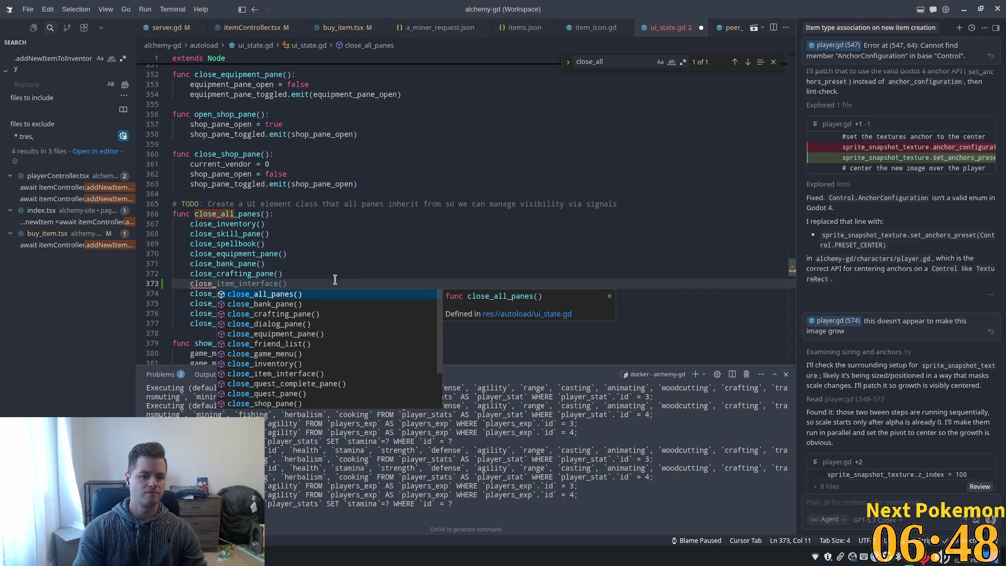
type("quest_")
key("Return")
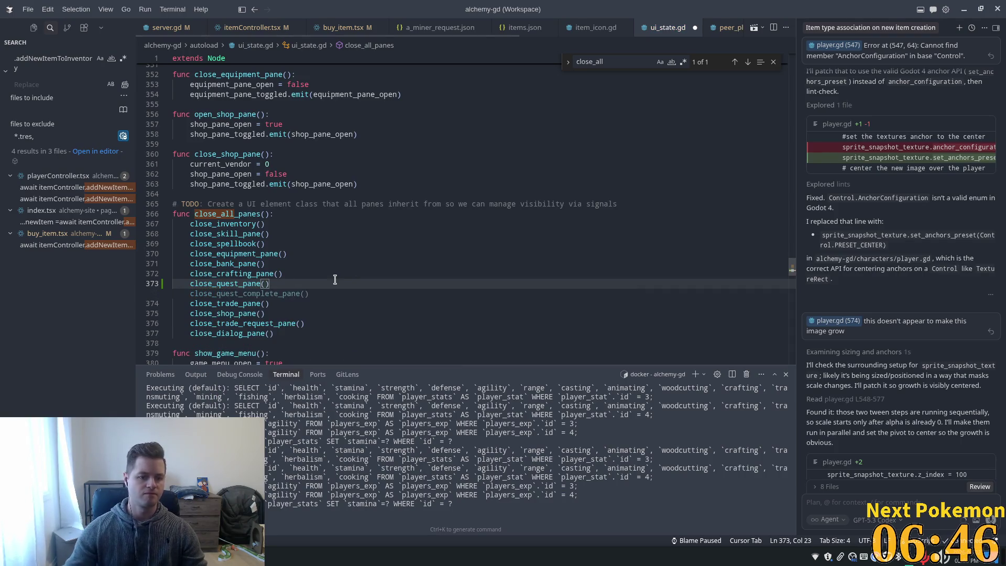
key("Escape")
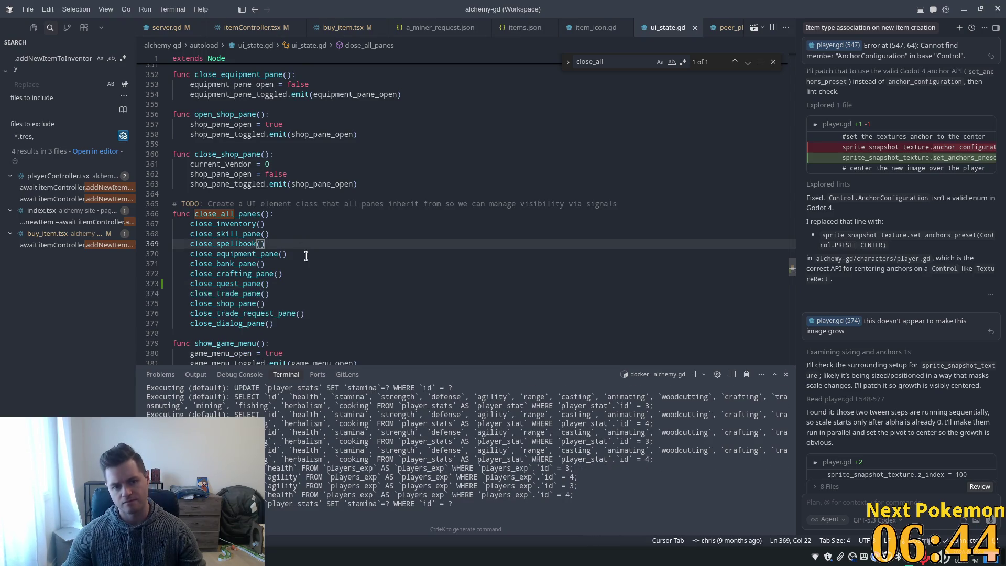
key("ctrl+s")
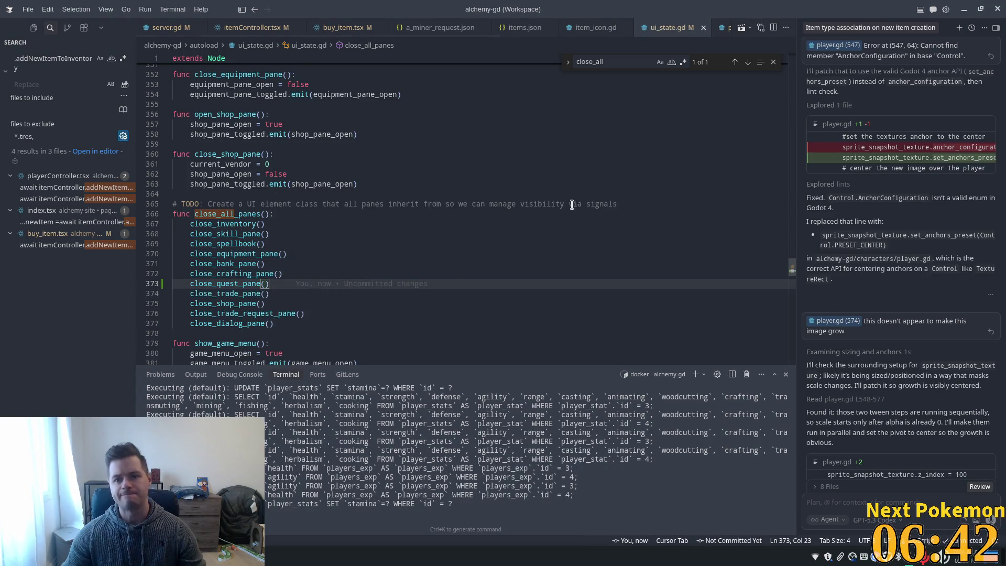
left_click(236, 214)
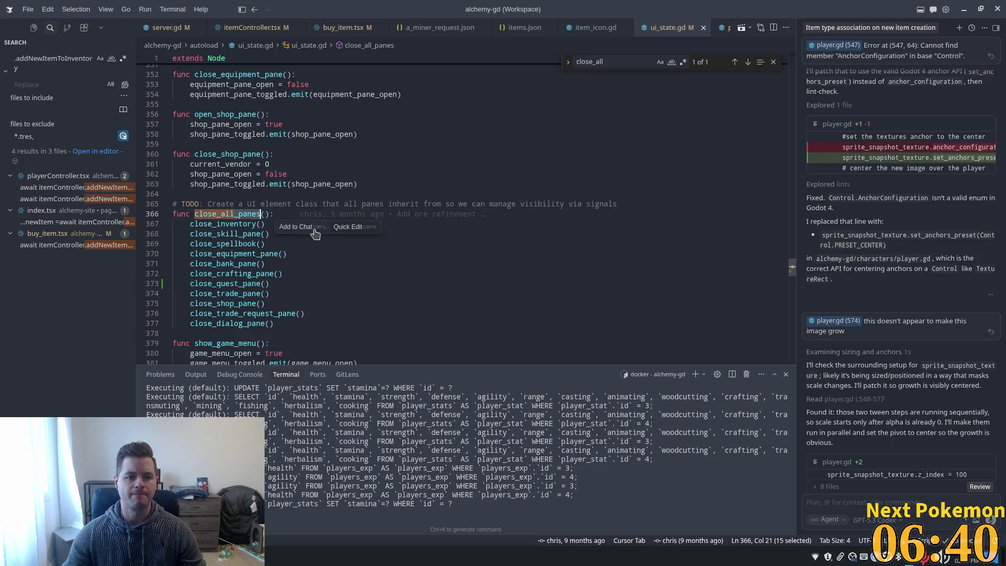
left_click(475, 253)
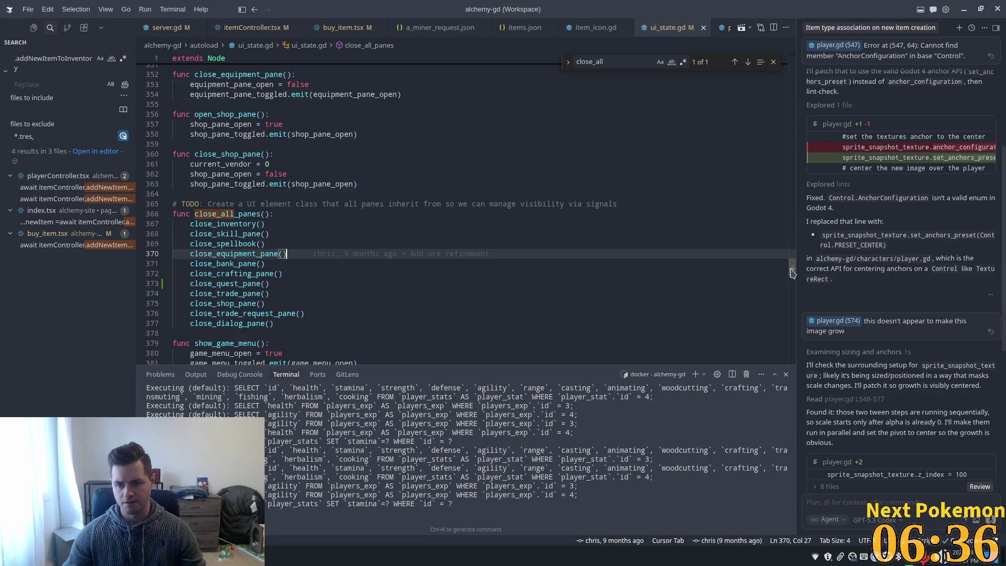
left_click_drag(791, 265, 774, 77)
scroll(584, 243, "down", 2)
scroll(584, 243, "down", 3)
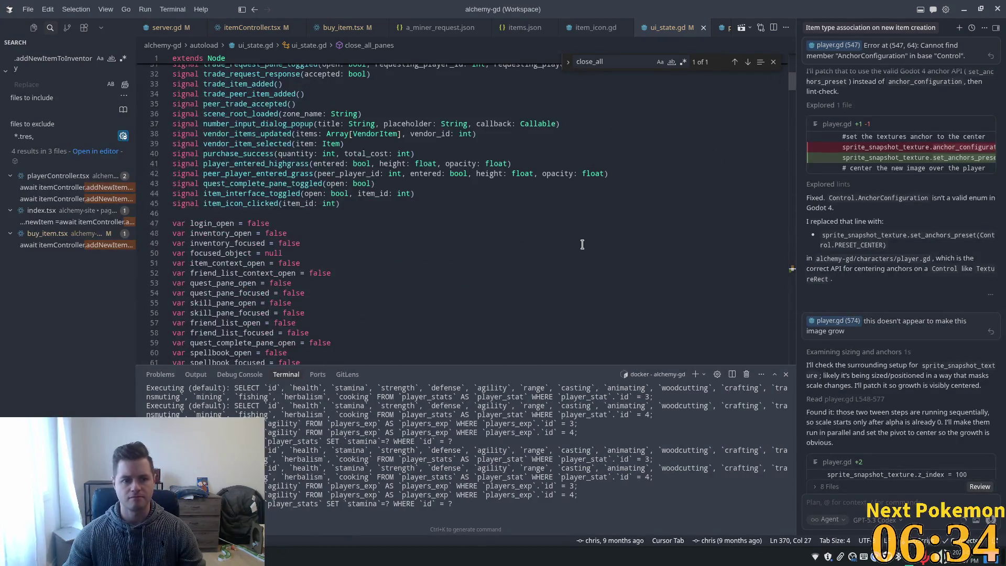
scroll(429, 276, "down", 3)
scroll(397, 287, "down", 3)
Step: Find open_inventory and insert close_all_panes() as its first line
left_click(415, 280)
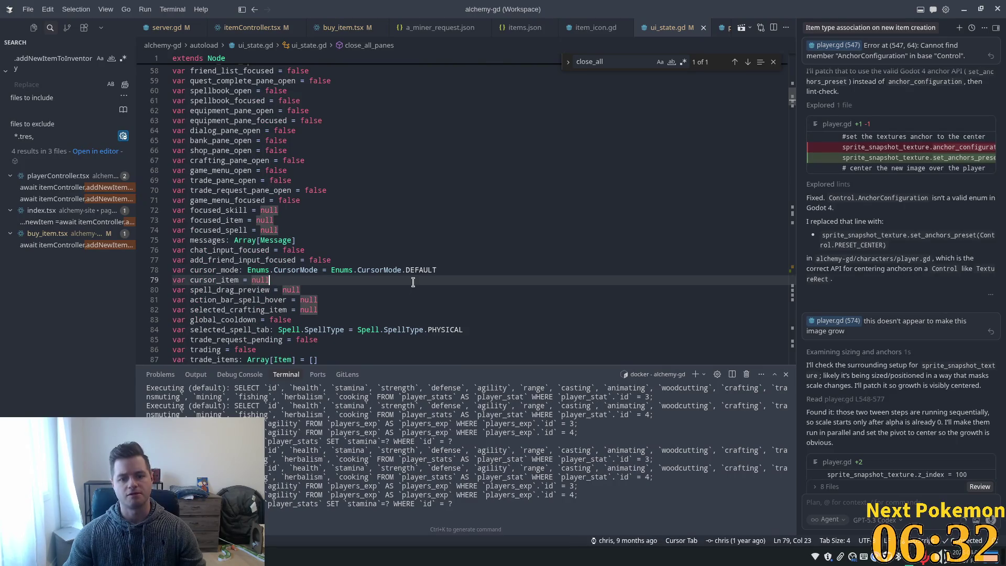
key("ctrl+f")
type("open_inv")
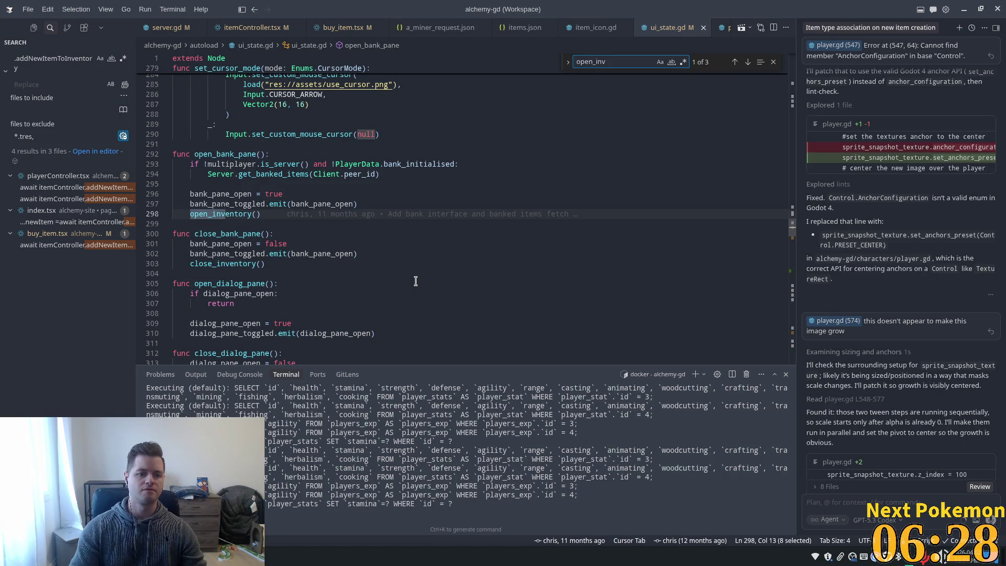
left_click(229, 214, "ctrl")
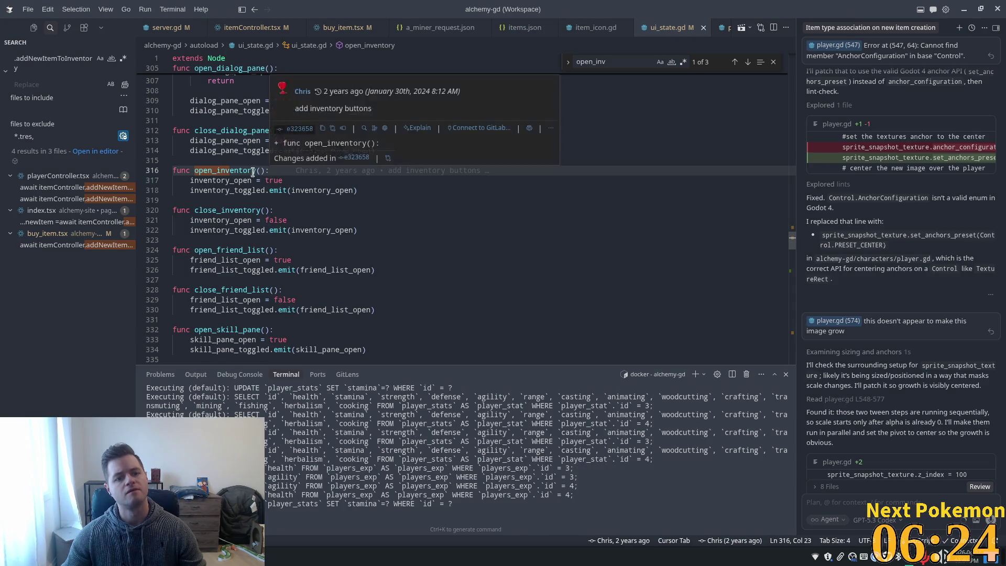
key("End")
key("Return")
type("close_all_panes")
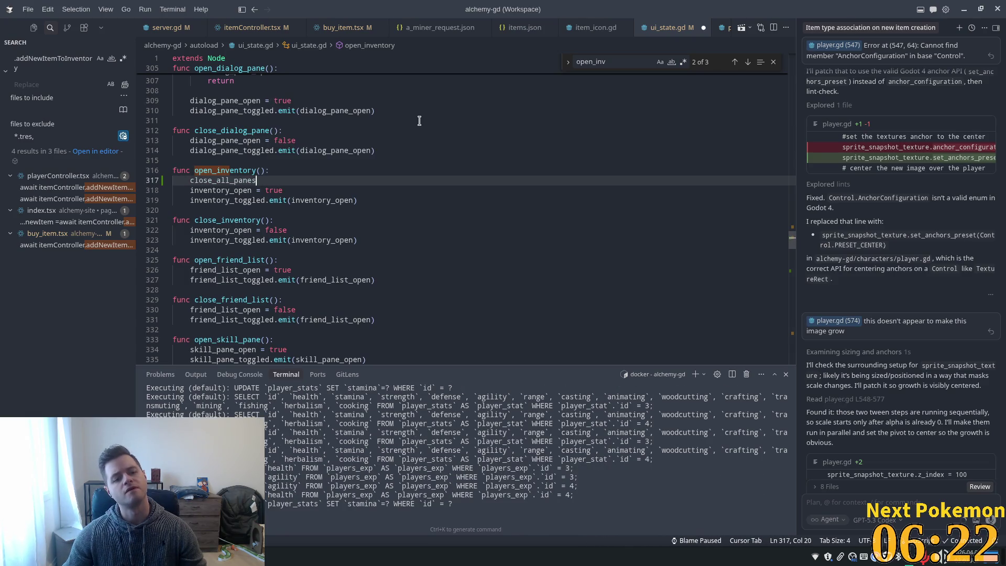
key("Tab")
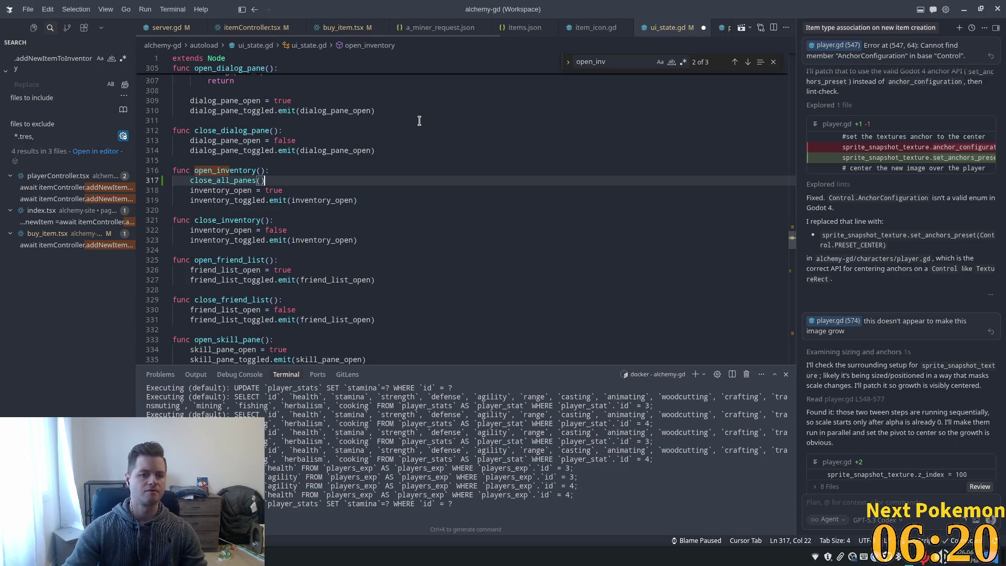
key("shift+Home")
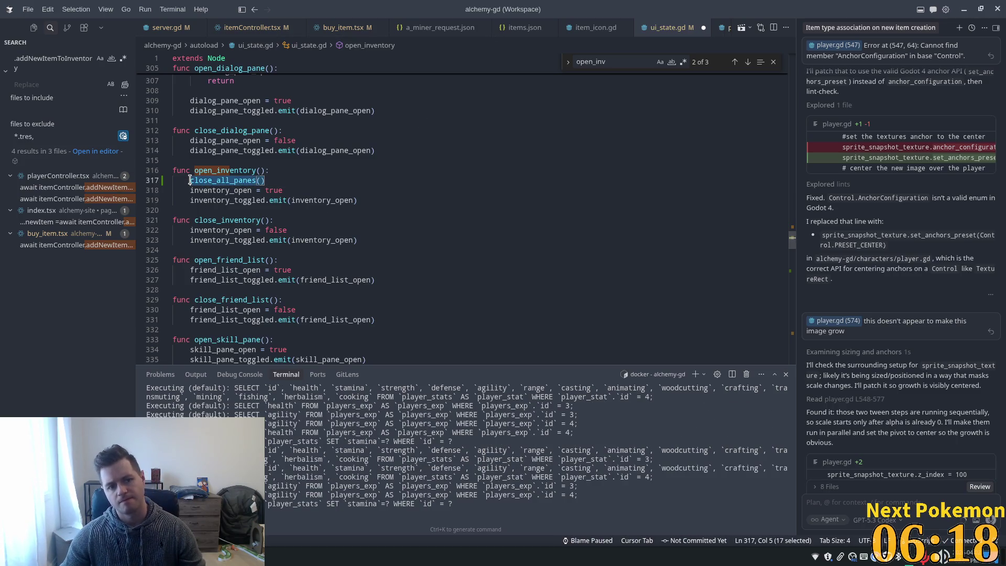
left_click(250, 171)
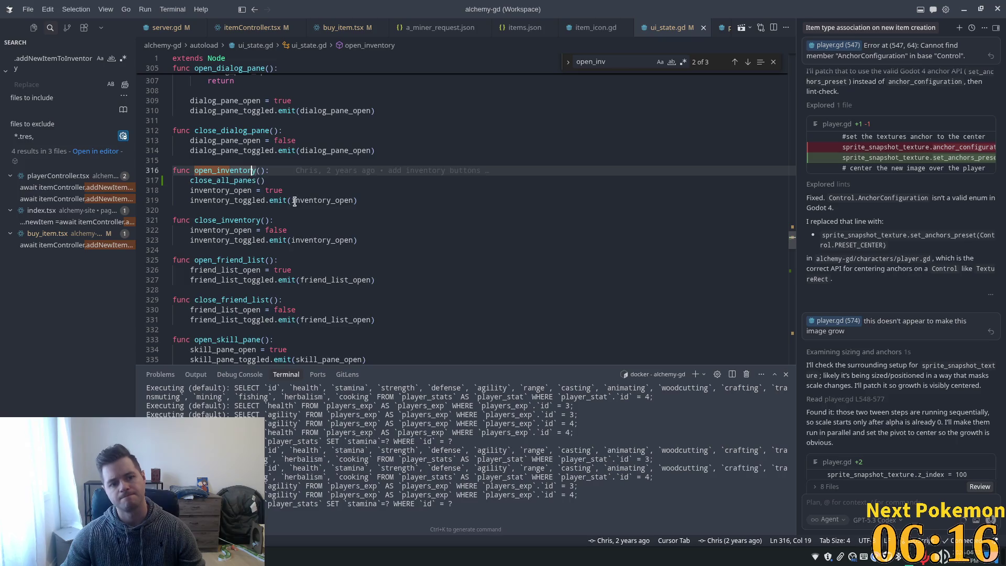
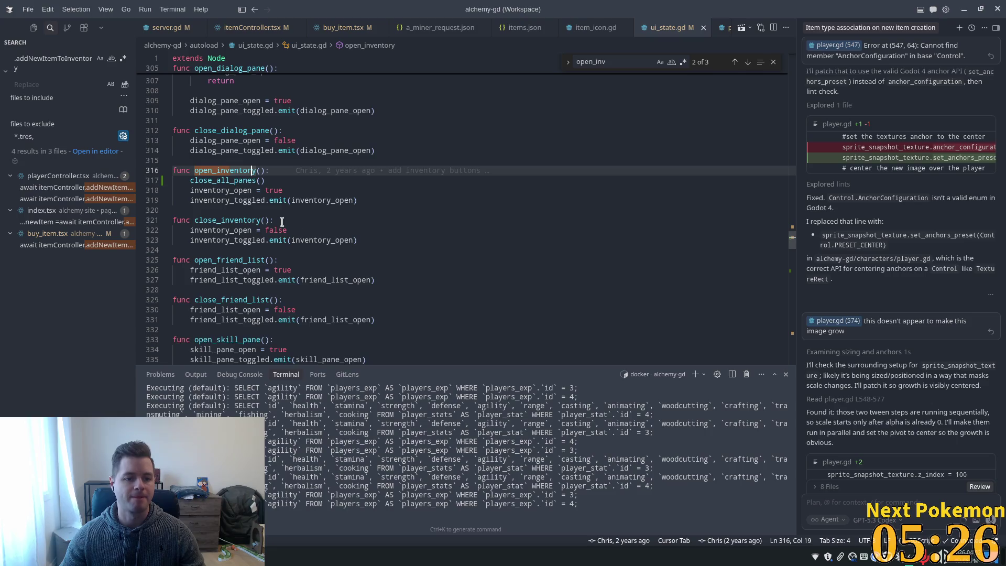
Step: Add a close_all_panes() call at the top of open_friend_list and open_skill_pane
left_click(241, 266)
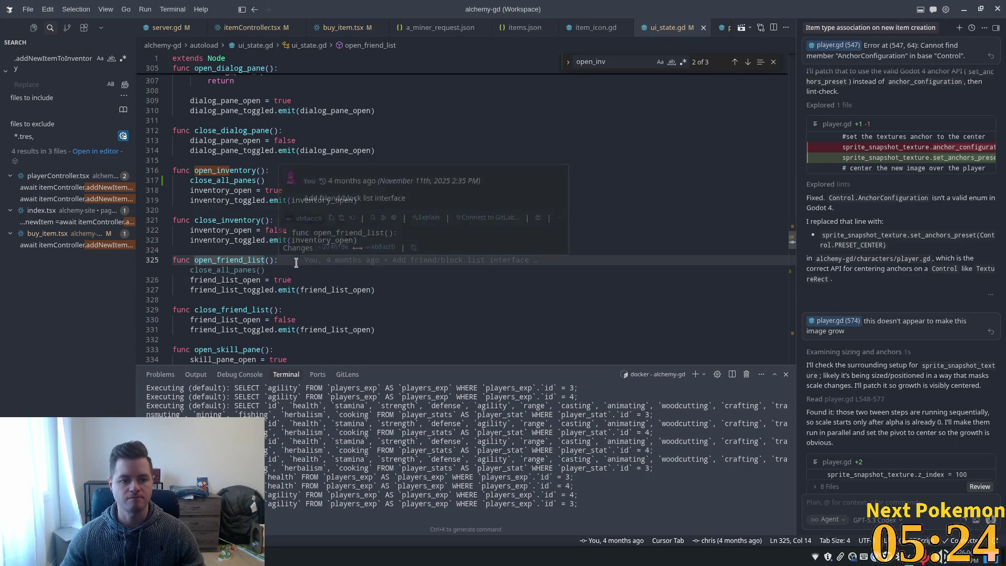
key("Tab")
scroll(285, 248, "down", 2)
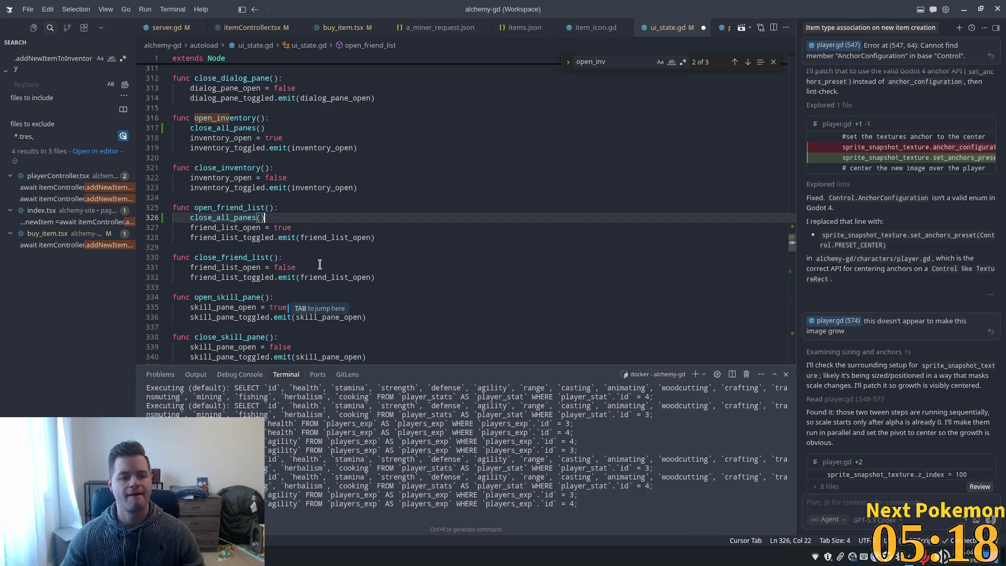
scroll(330, 266, "down", 2)
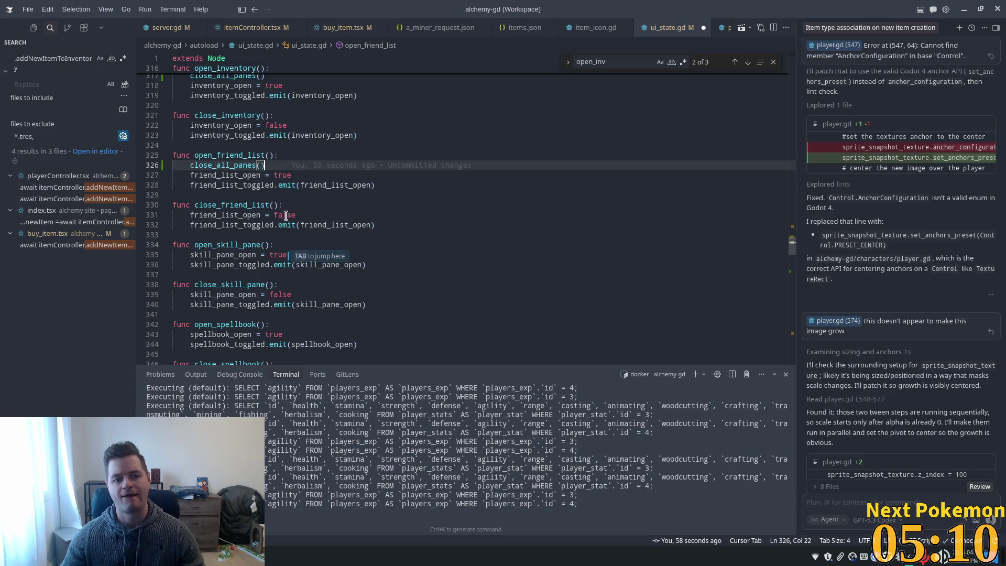
key("Tab")
key("Tab")
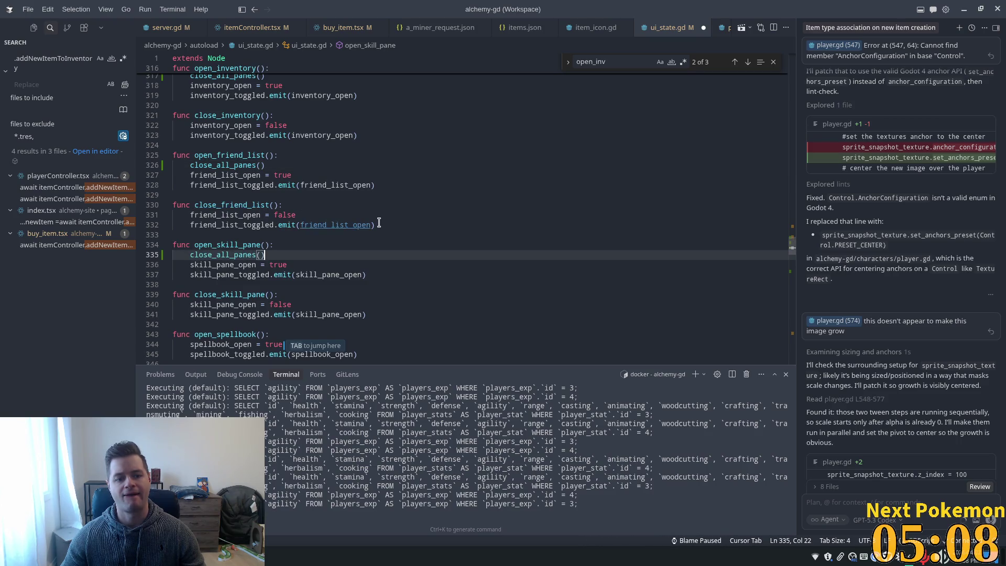
Step: Add a close_all_panes() call at the top of open_spellbook and open_equipment_pane
key("Tab")
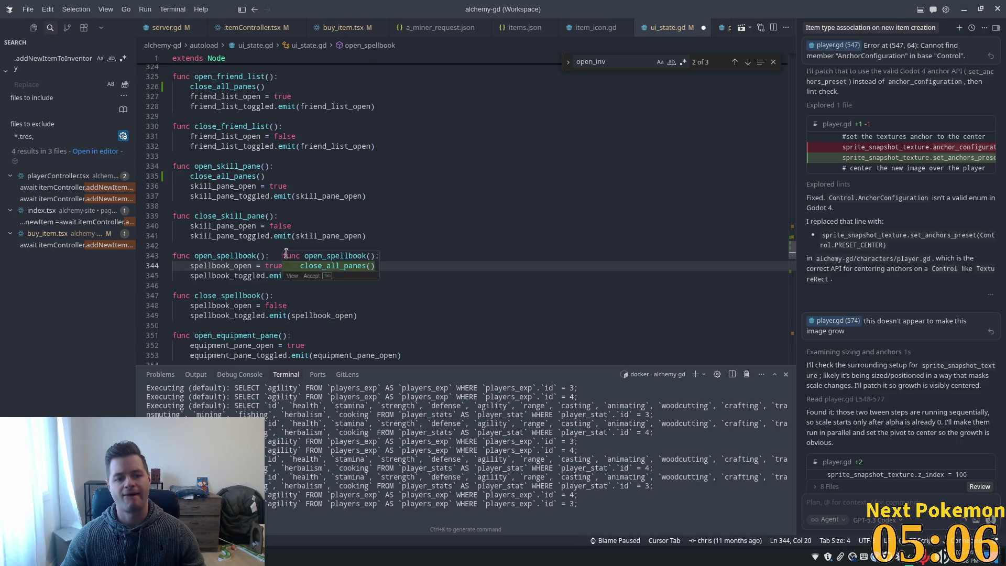
key("Tab")
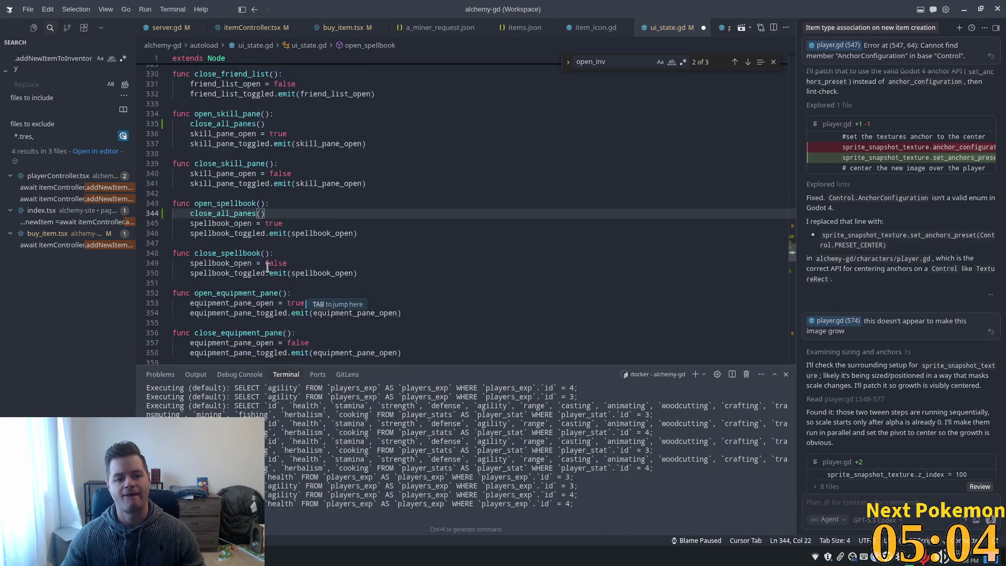
scroll(267, 267, "down", 1)
left_click(189, 236)
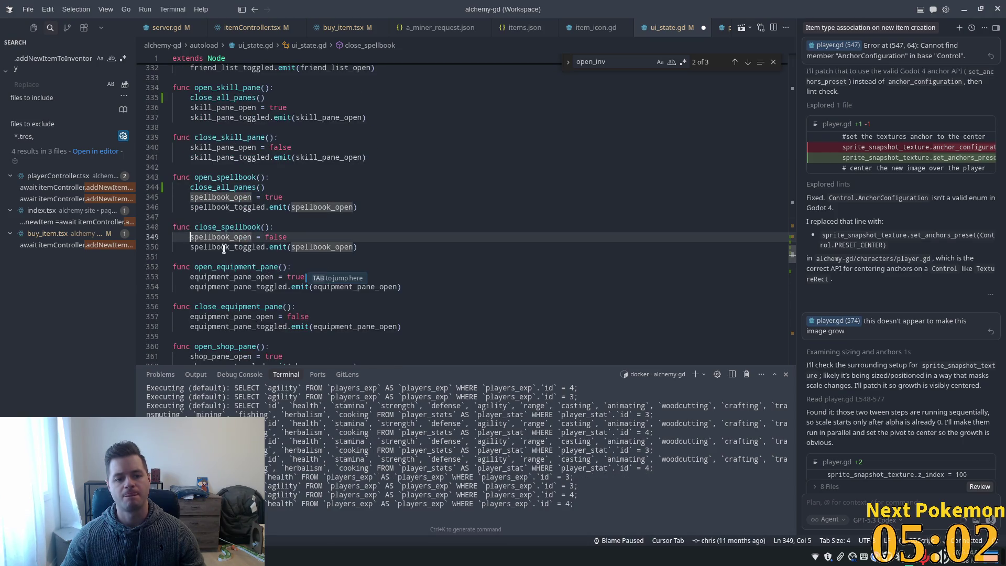
left_click(286, 266)
key("Tab")
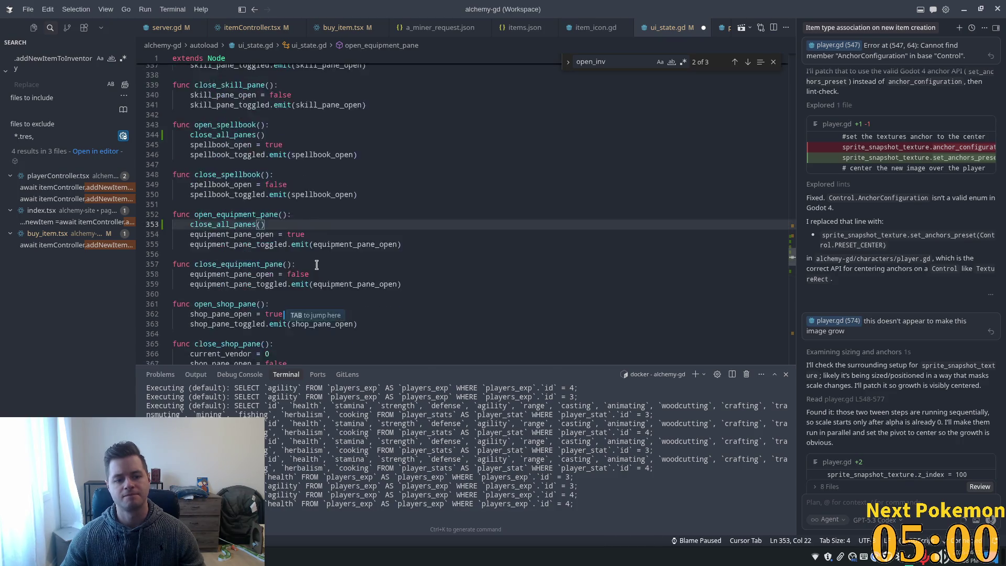
scroll(315, 267, "down", 3)
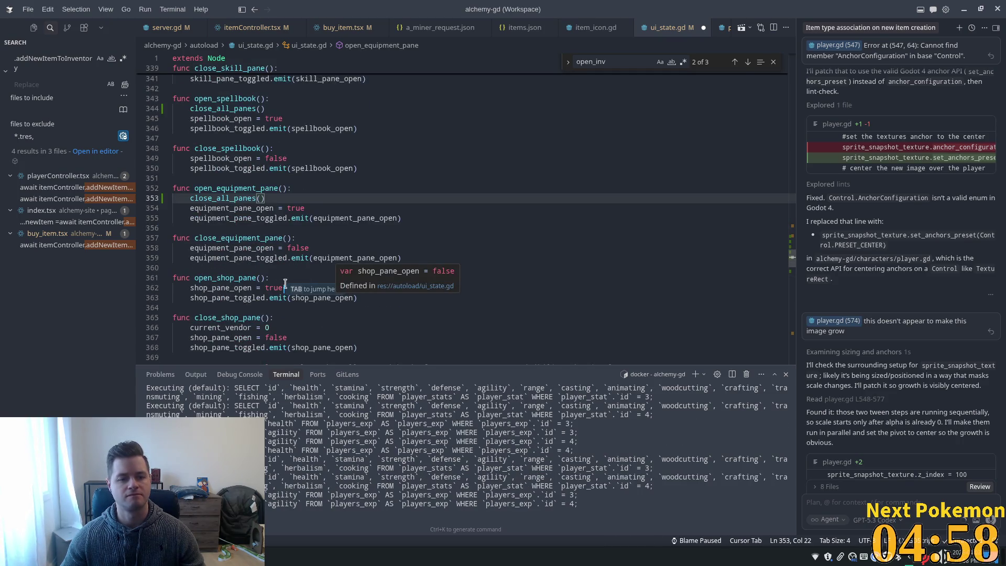
scroll(315, 282, "down", 4)
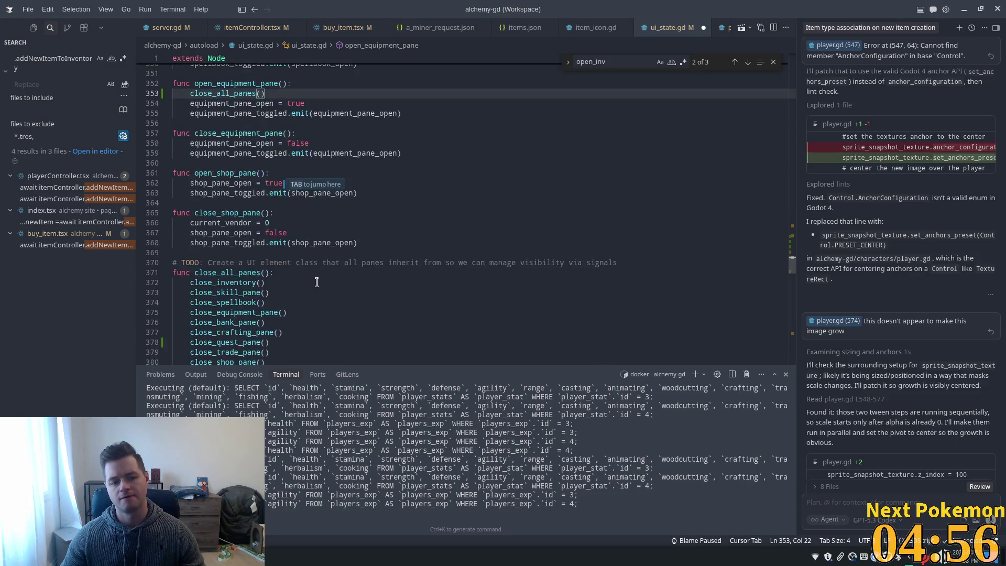
scroll(317, 282, "down", 2)
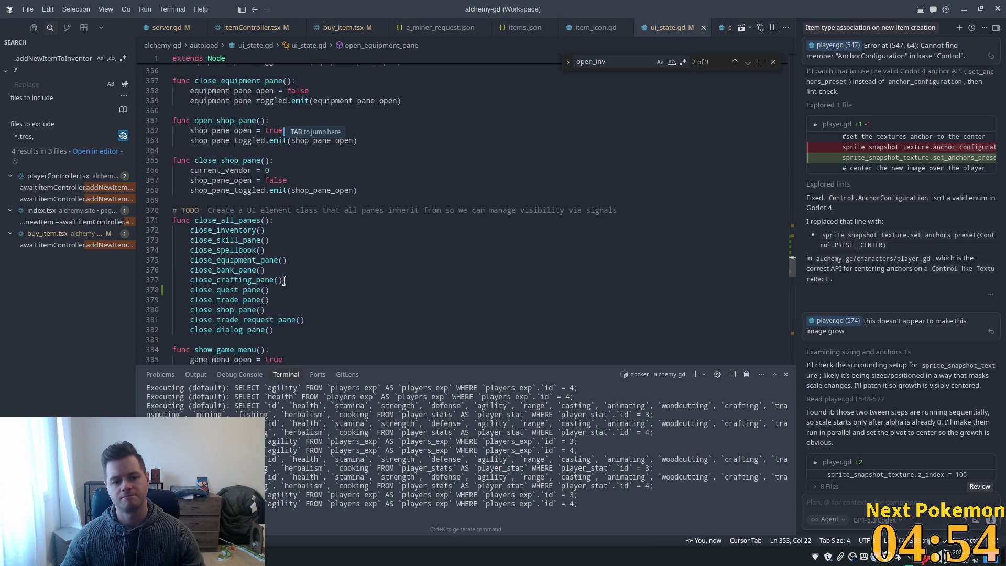
Step: Review the calls inside close_all_panes() and jump to the close_quest_pane definition
left_click(236, 241)
double_click(251, 261)
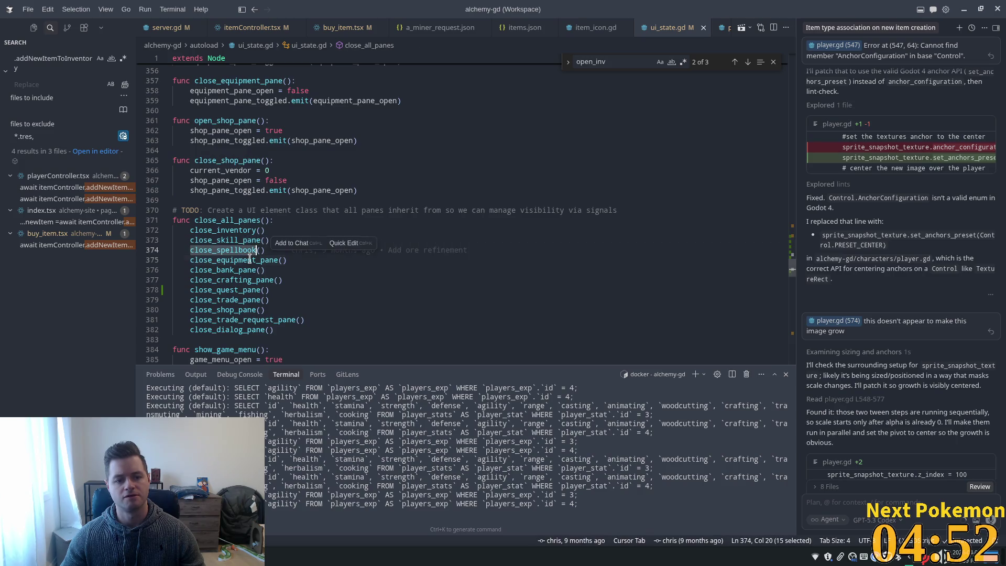
double_click(238, 271)
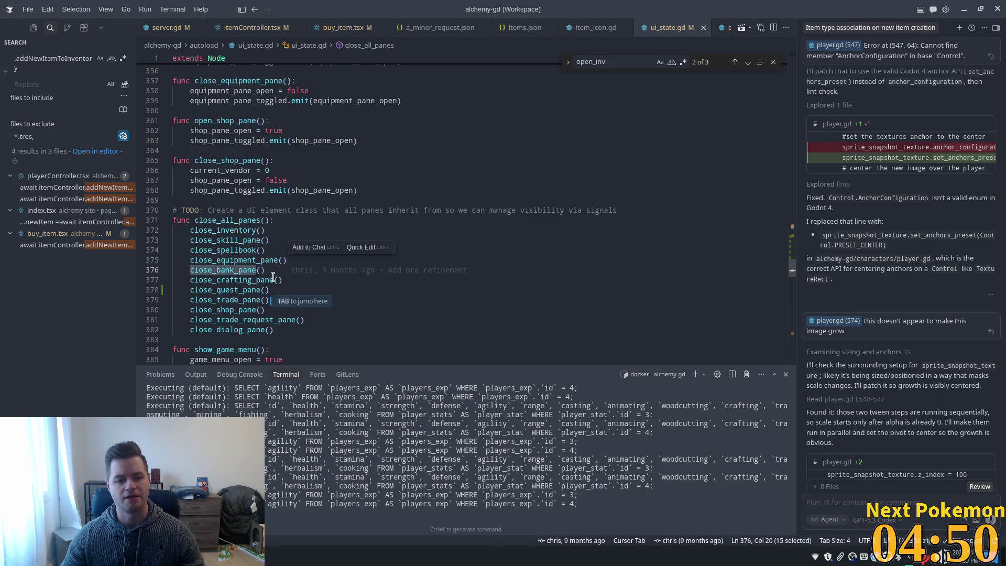
double_click(262, 280)
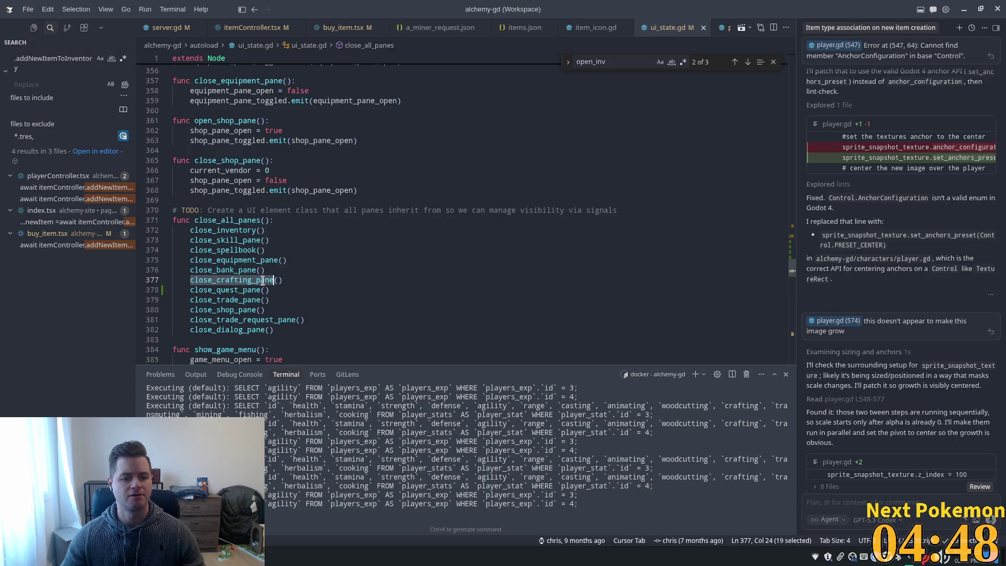
left_click(352, 280)
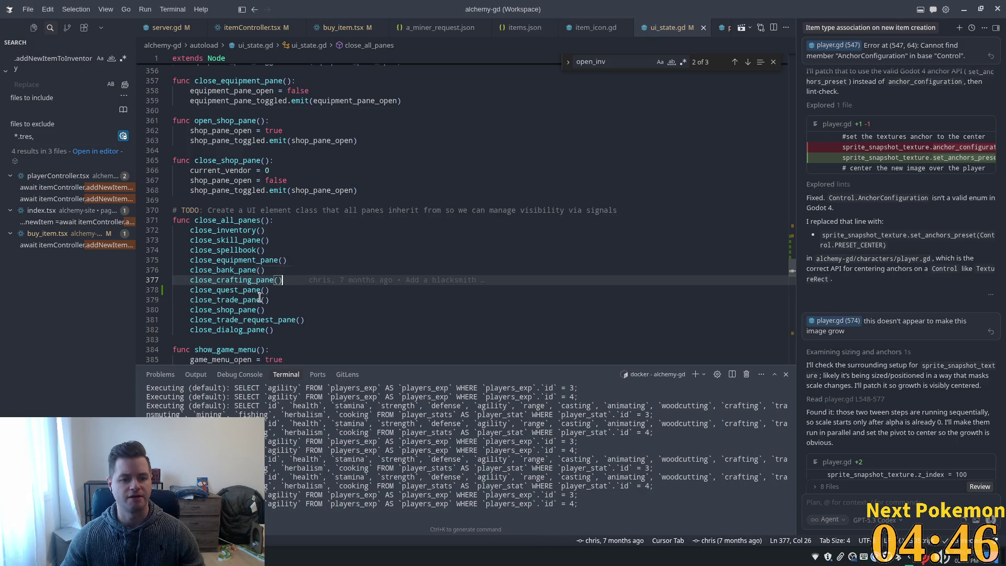
double_click(245, 290)
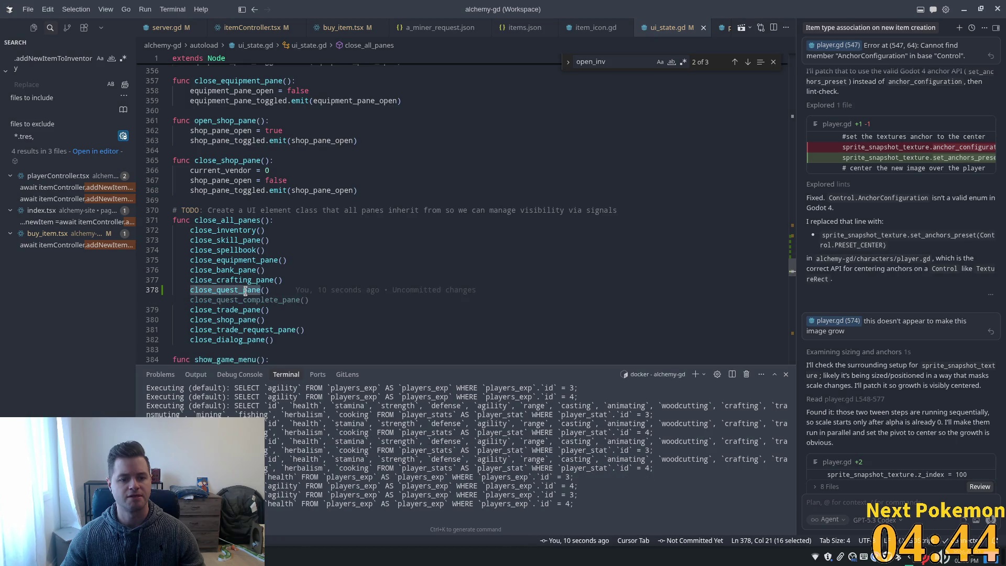
mouse_move(228, 290)
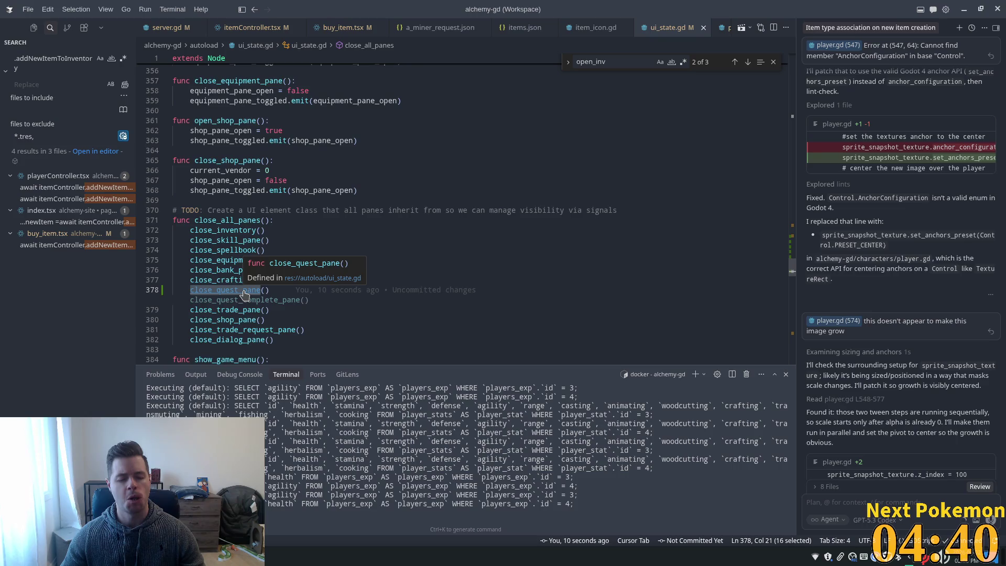
left_click(244, 291, "ctrl")
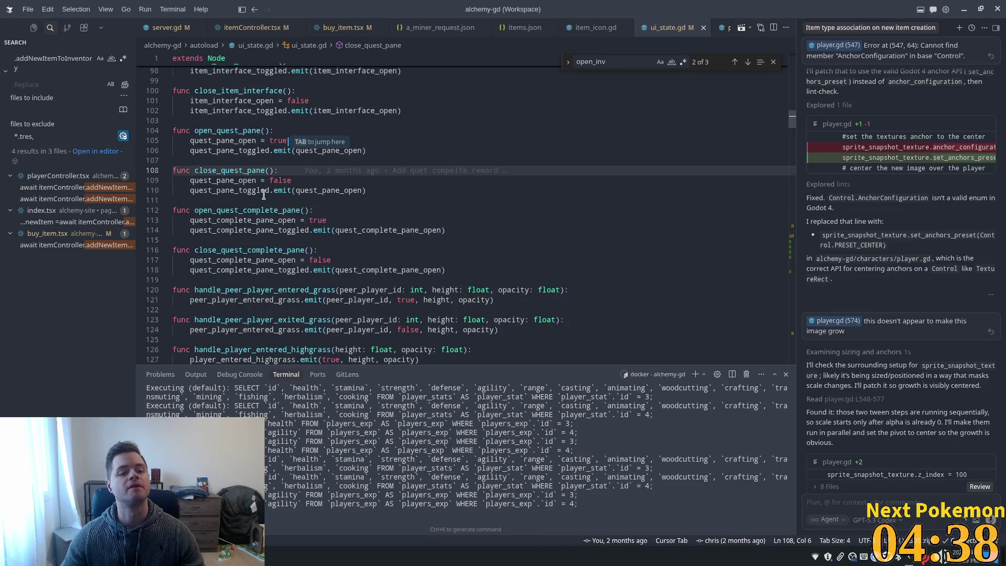
Step: Add close_all_panes() as the first line of open_quest_pane
left_click(271, 131)
key("Return")
key("Tab")
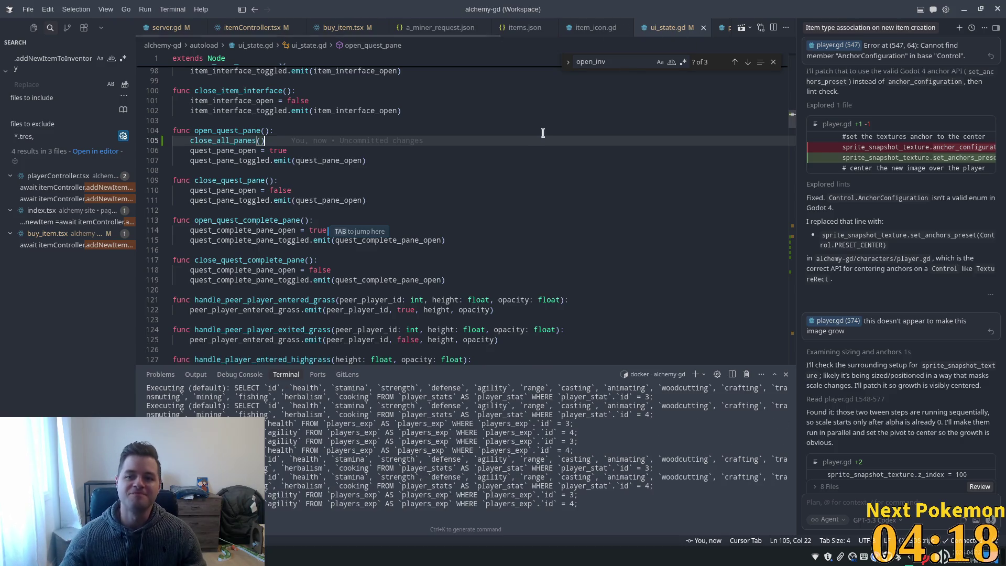
Step: Switch from Cursor over to the Godot Engine window
key("super")
type("!")
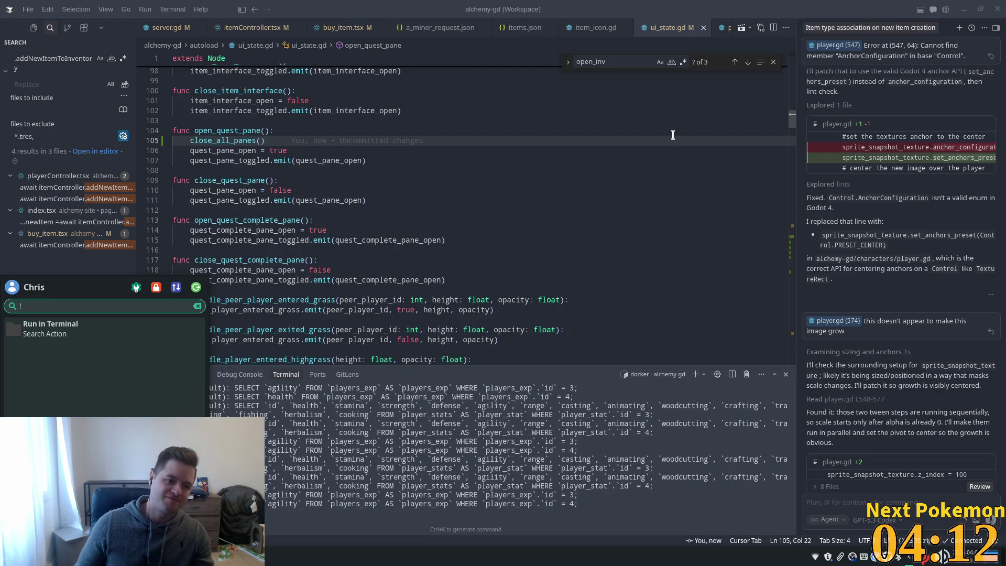
key("Escape")
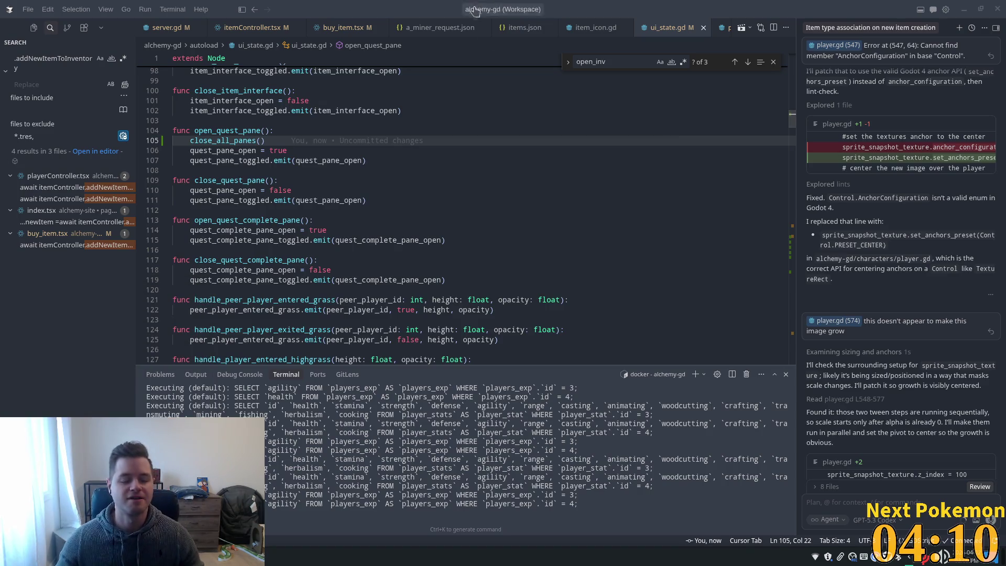
key("alt+Tab")
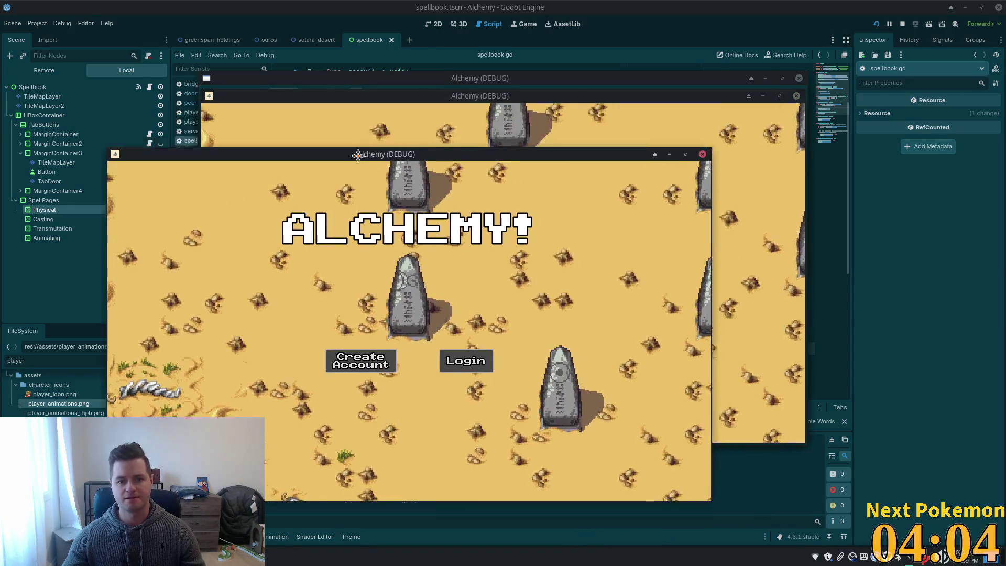
Step: Arrange the two game windows and toggle inventory and quests panes in the right instance
mouse_move(357, 154)
left_mouse_down()
mouse_move(267, 68)
mouse_move(262, 25)
left_mouse_up()
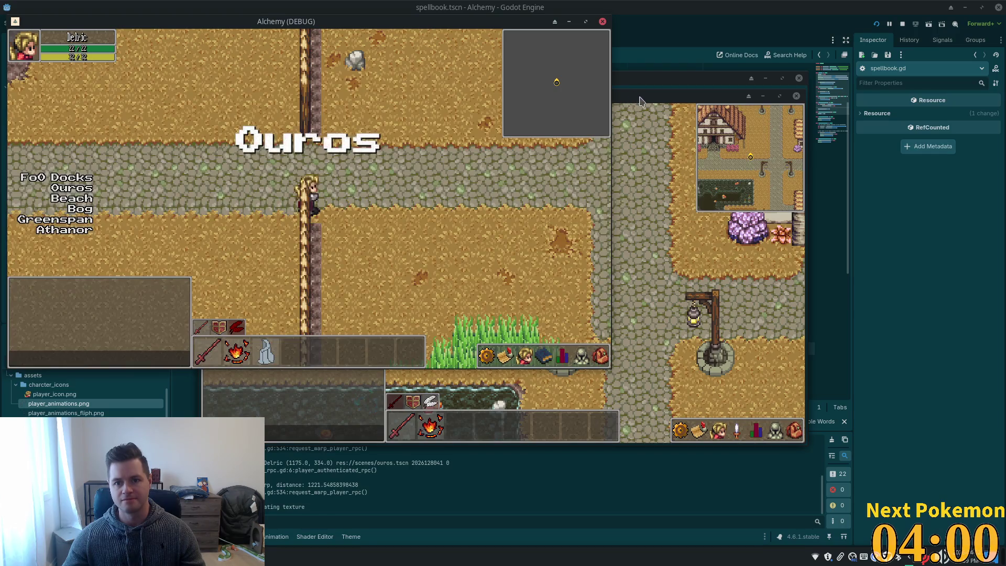
mouse_move(655, 99)
left_mouse_down()
mouse_move(786, 153)
mouse_move(686, 158)
left_mouse_up()
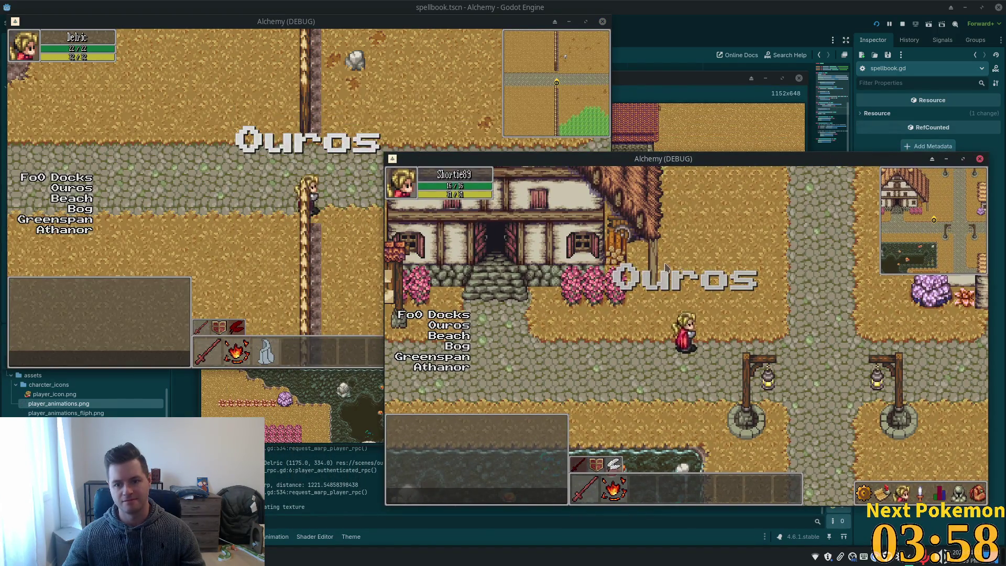
left_click(978, 494)
key("Tab")
key("Tab")
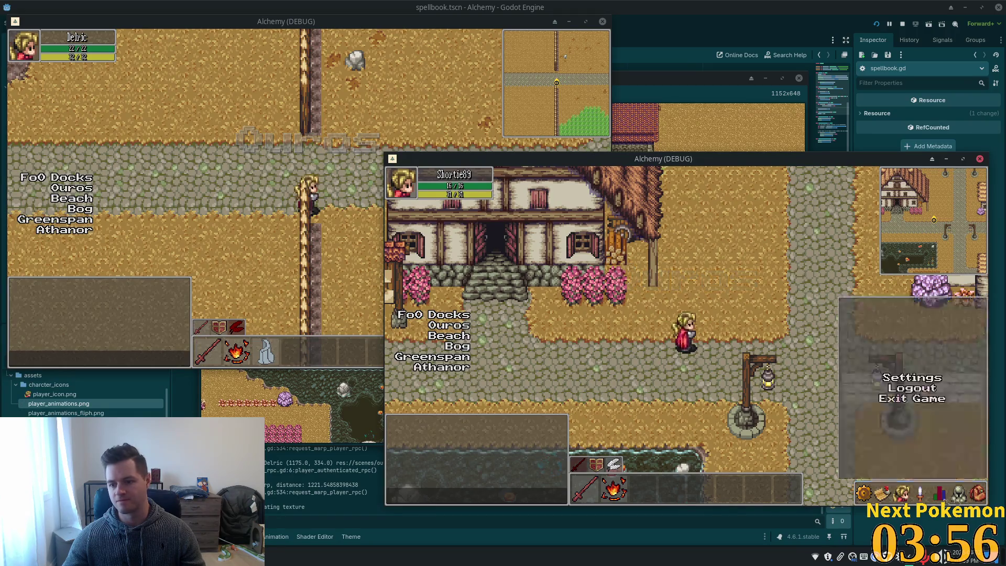
key("Tab")
key("Tab")
key("Tab")
key("Tab")
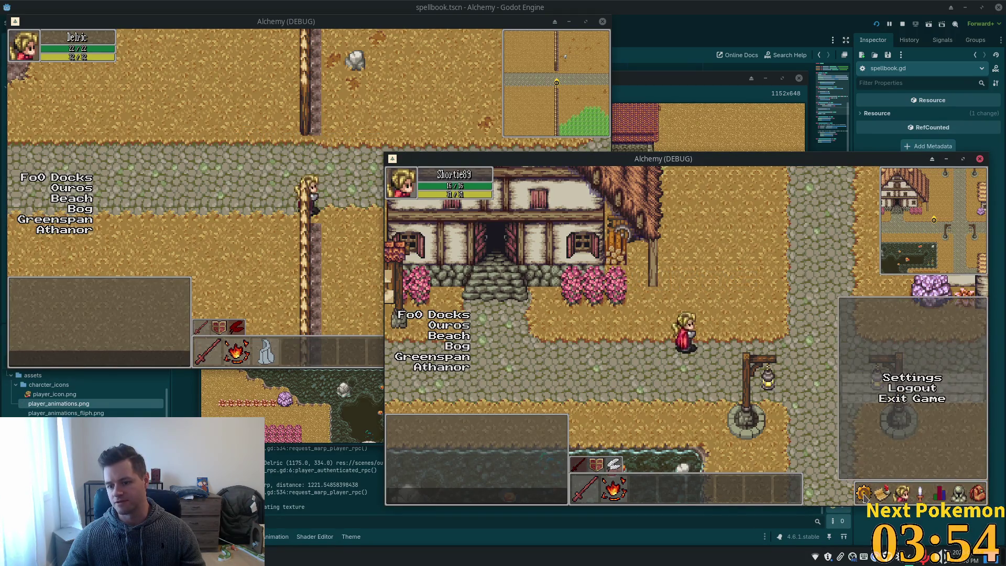
left_click(881, 493)
left_click(949, 491)
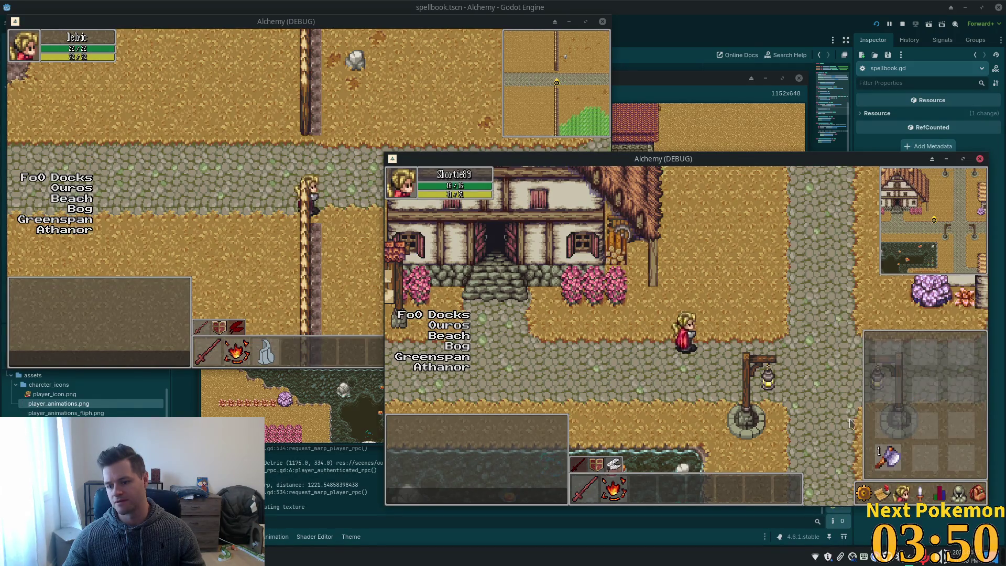
left_click(950, 491)
Step: Toggle the inventory pane repeatedly in the left game instance, including with the i key
left_click(562, 309)
left_click(581, 357)
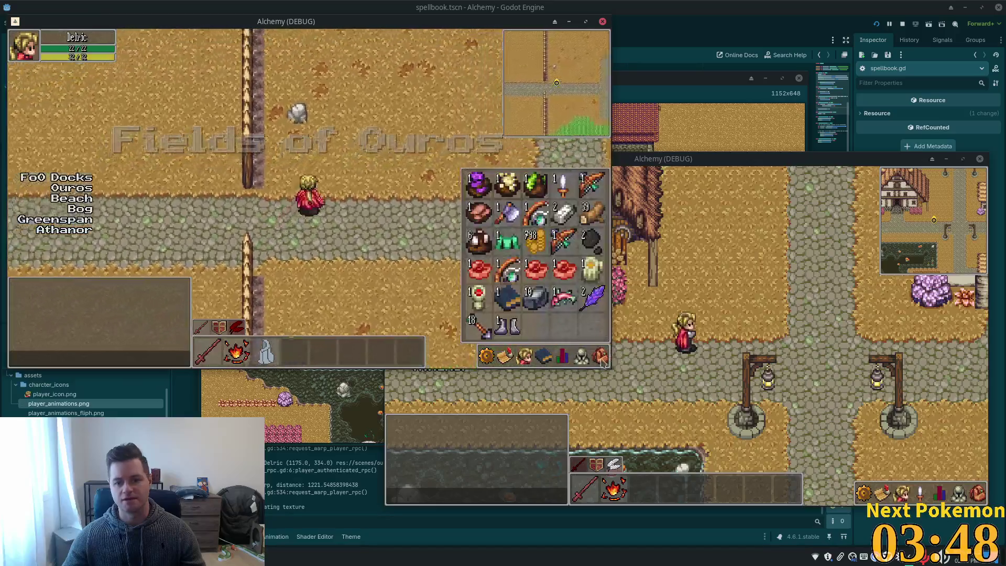
left_click(585, 352)
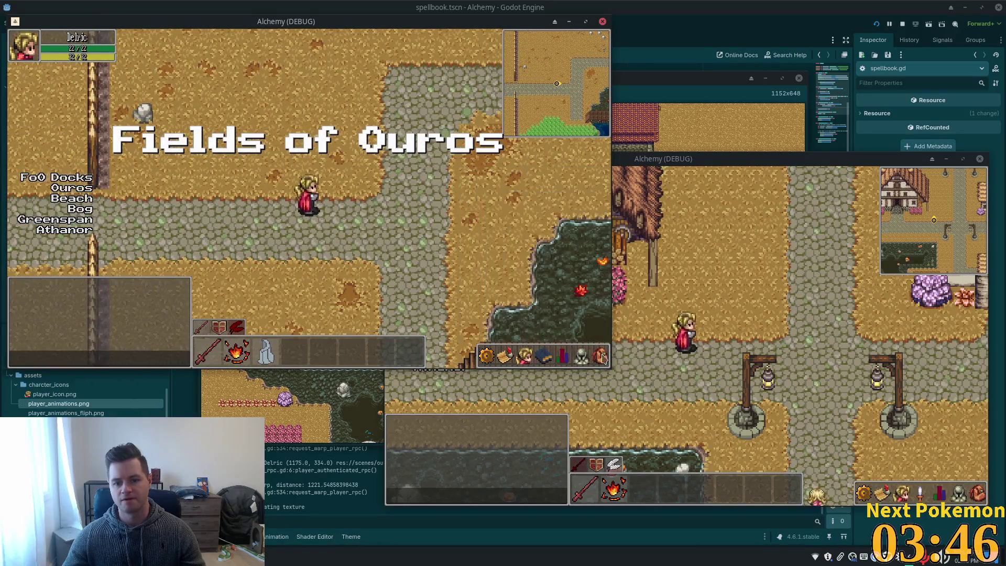
left_click(586, 349)
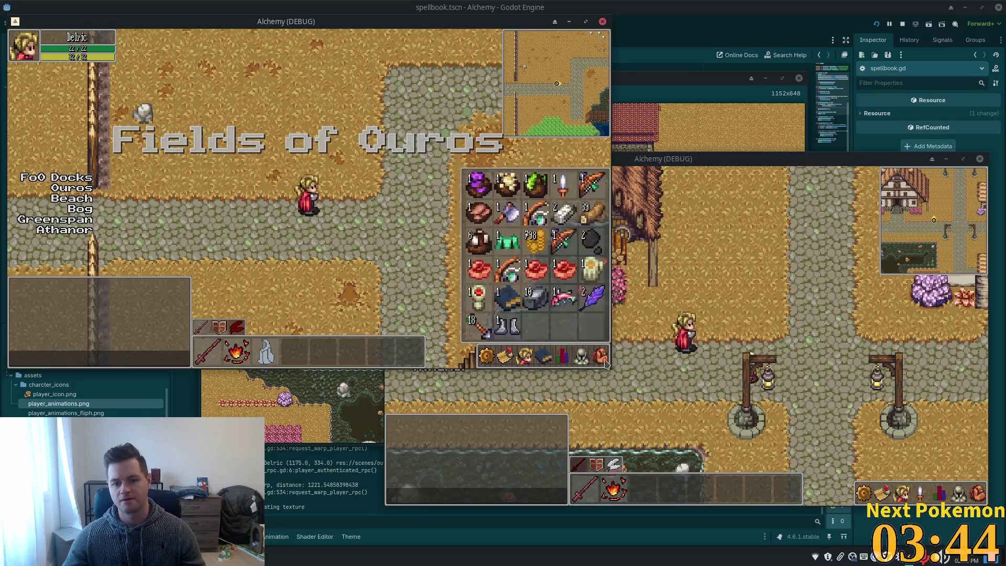
left_click(586, 348)
left_click(589, 348)
key("i")
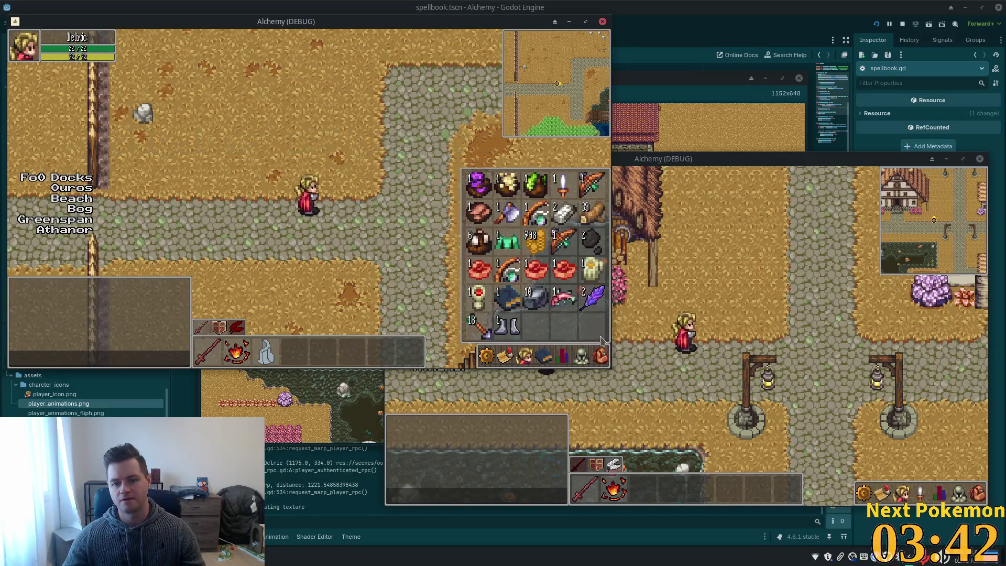
key("i")
key("i")
key("i")
Step: Toggle equipment, stats, skills and friends panes to confirm only one stays open
left_click(580, 354)
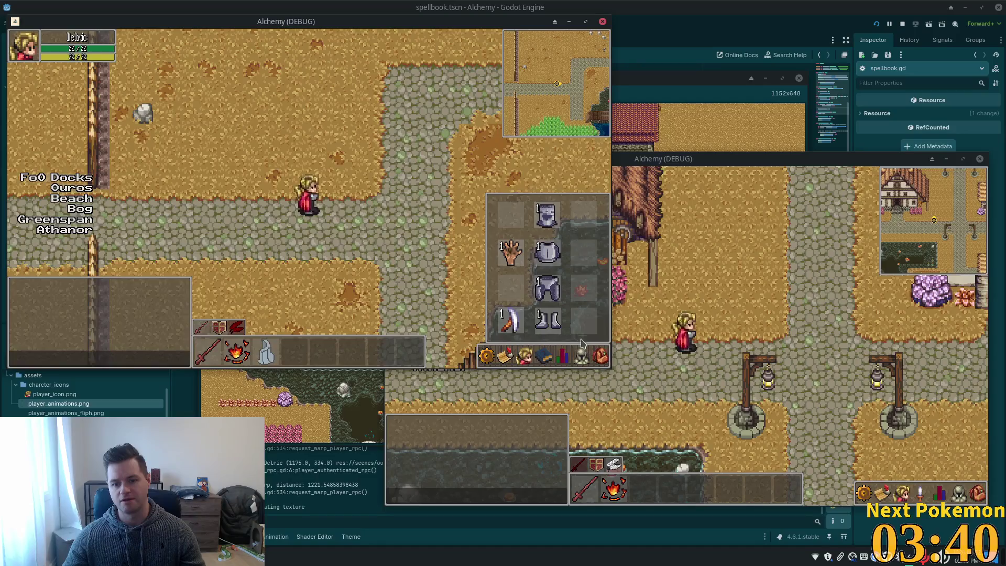
left_click(578, 354)
double_click(580, 354)
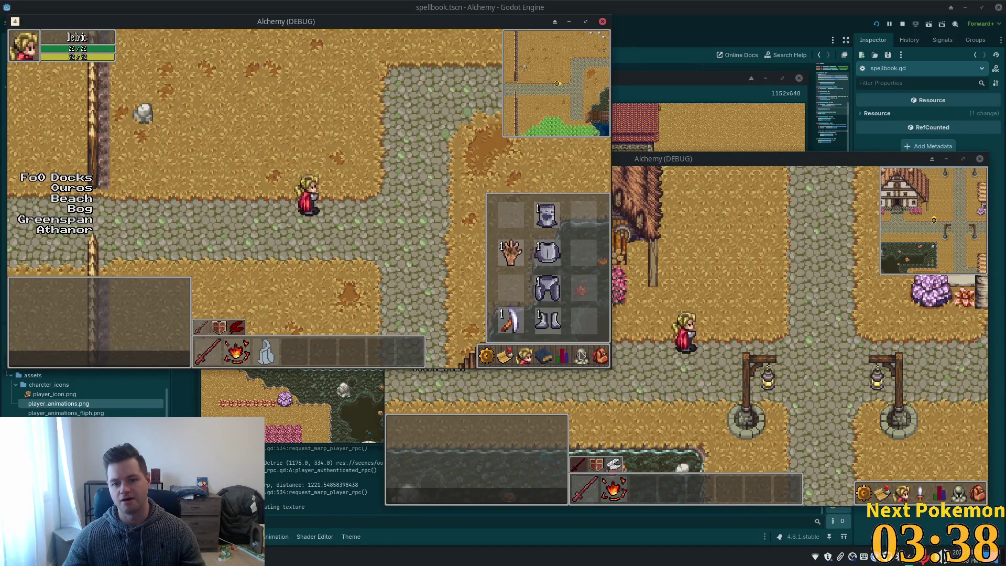
left_click(580, 354)
double_click(580, 349)
left_click(580, 354)
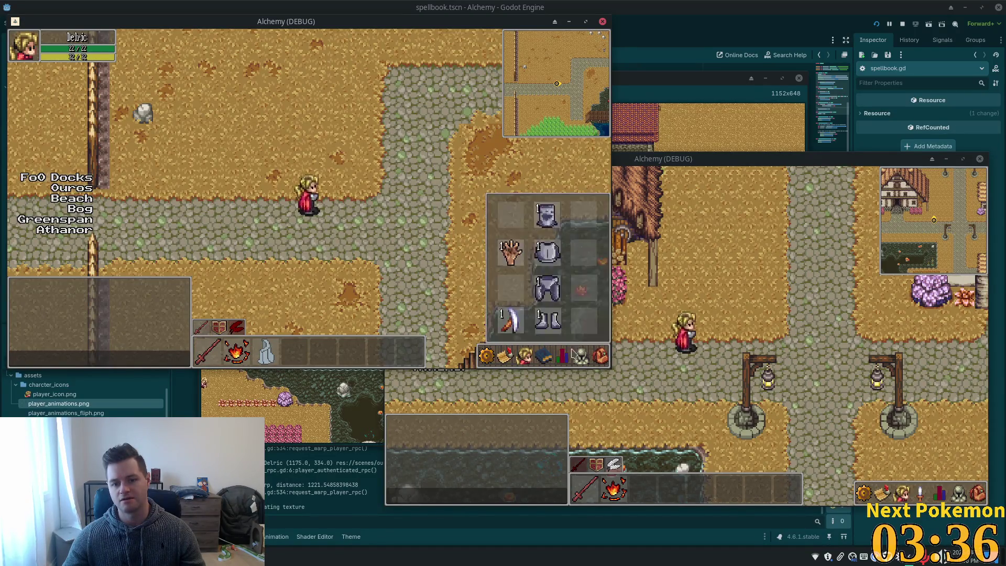
double_click(564, 352)
left_click(563, 350)
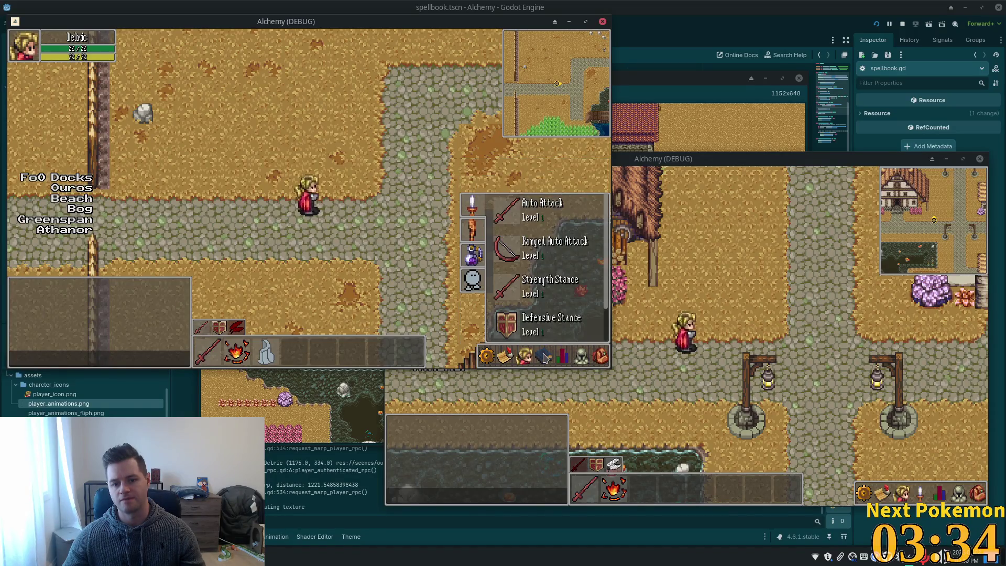
left_click(547, 356)
left_click(530, 356)
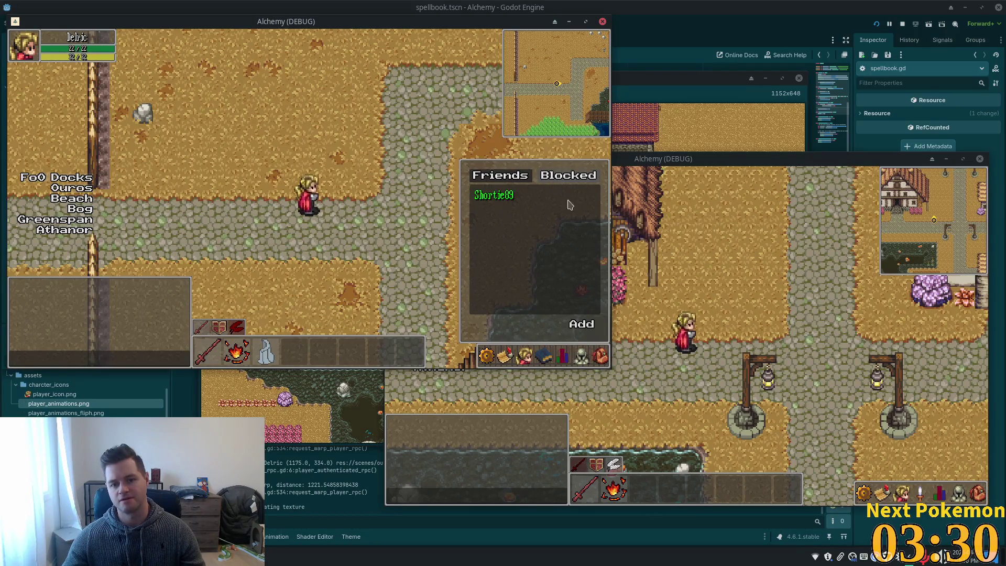
Step: Check the friends list replaces the open skills panel and back, then stop the game with F8
left_click(504, 357)
left_click(507, 357)
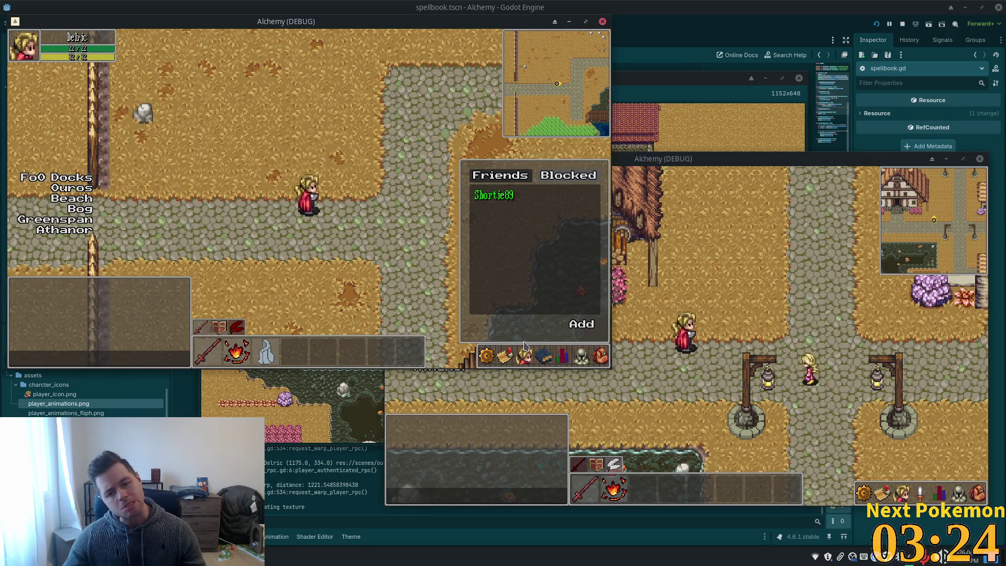
left_click(524, 350)
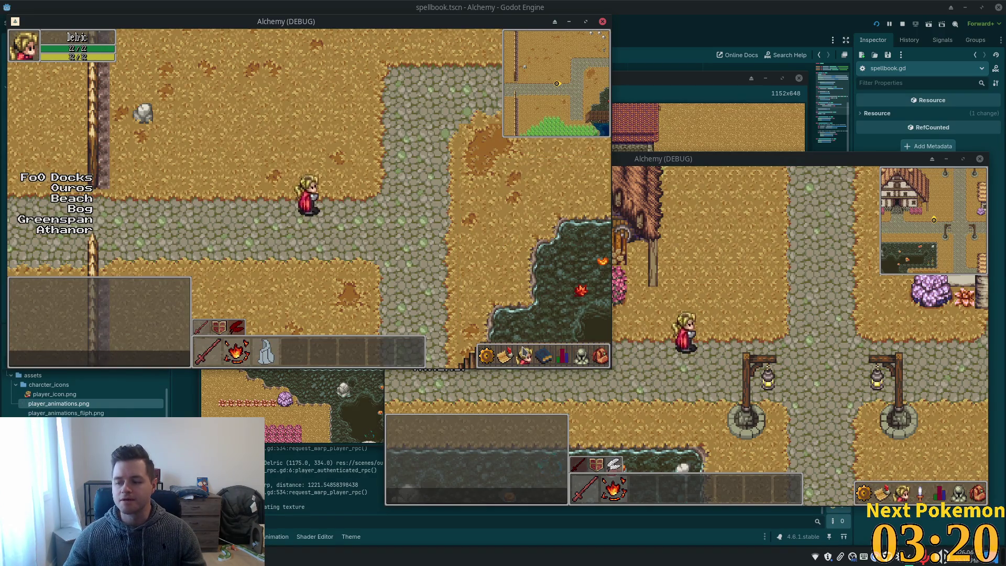
left_click(545, 350)
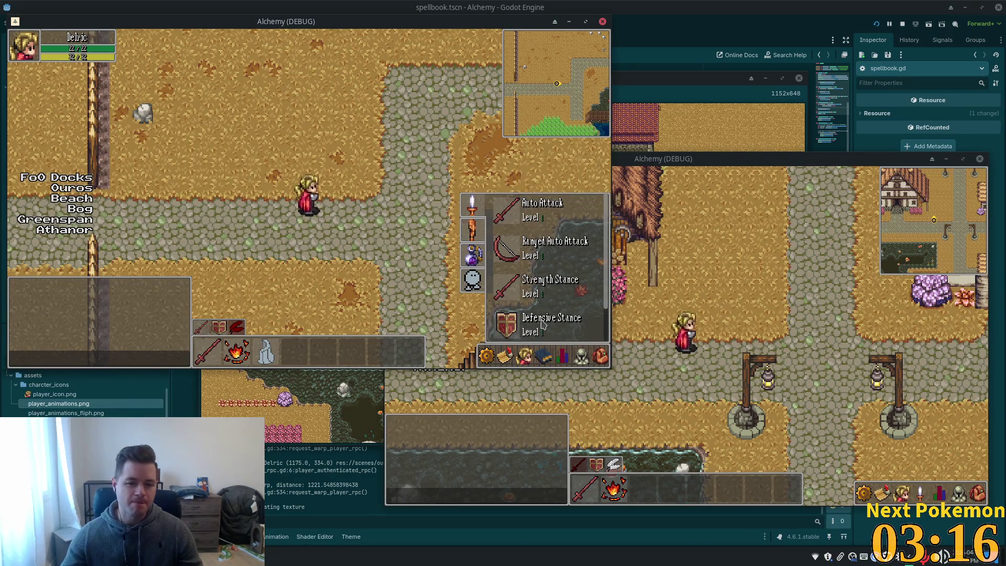
key("Escape")
left_click(524, 356)
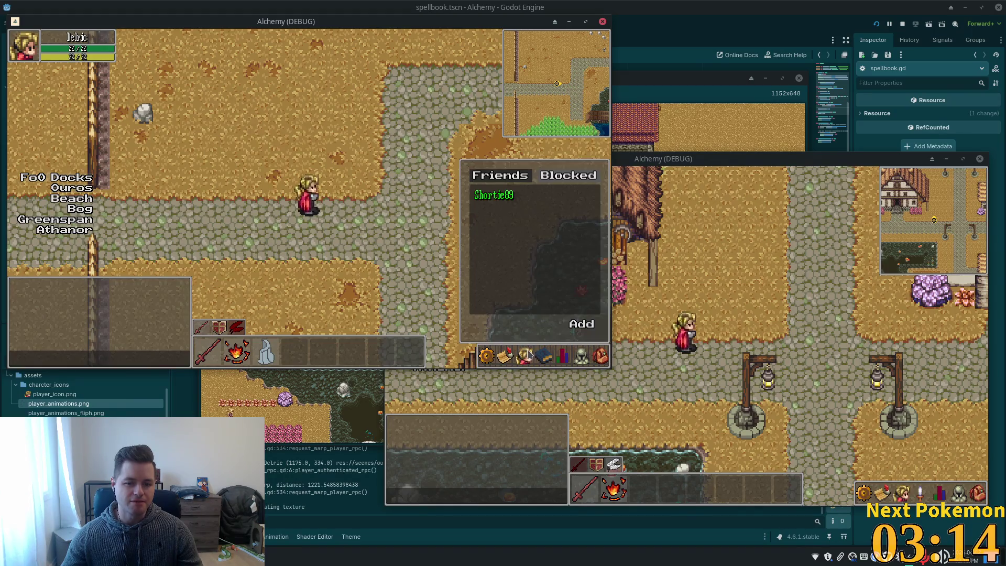
left_click(543, 356)
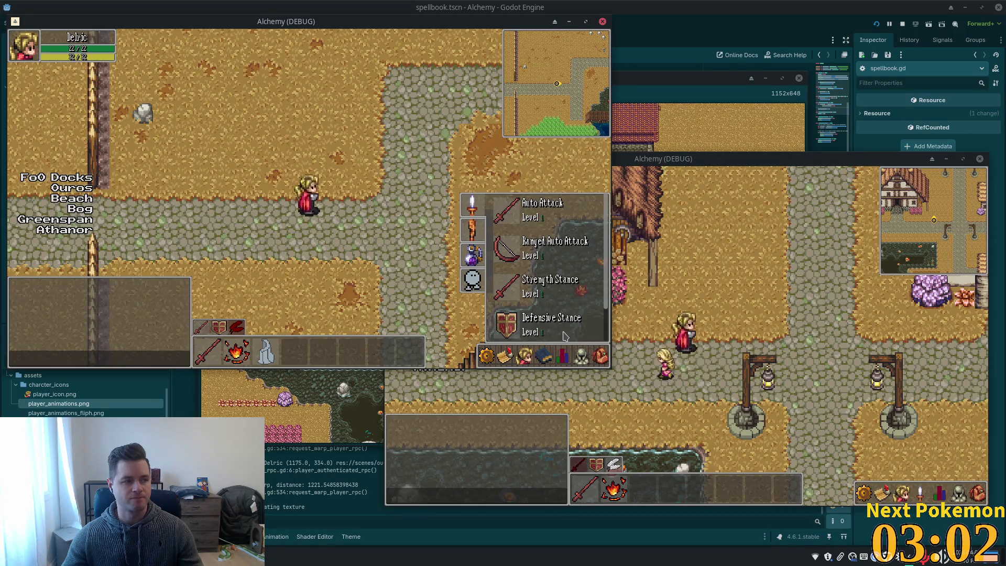
key("F8")
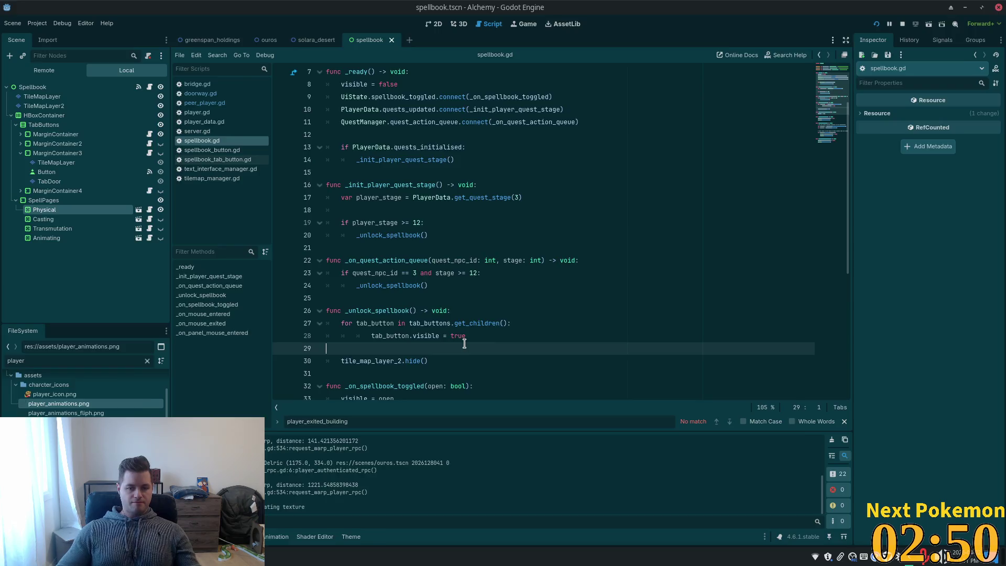
Step: Return to Cursor and jump to the close_all_panes definition in ui_state.gd
key("alt+Tab")
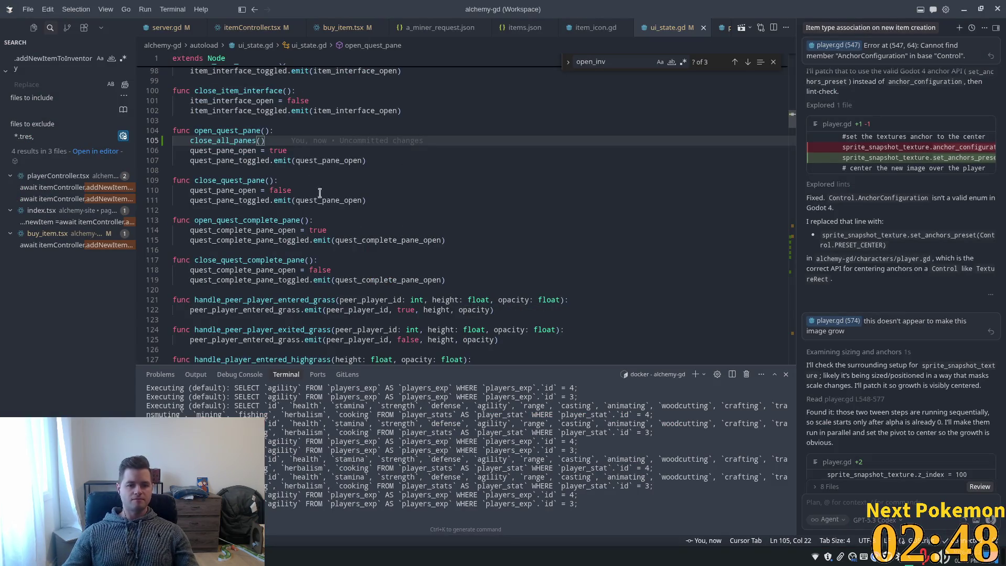
left_click(212, 141, "ctrl")
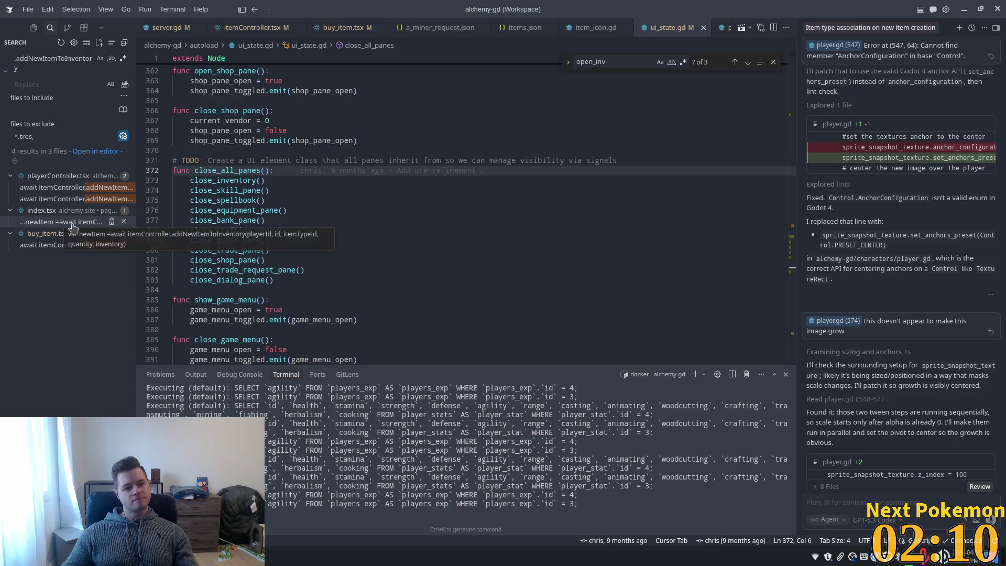
left_click(214, 181)
Step: Inspect close_inventory, inventory_open and the inventory_toggled signal, then return to Godot
double_click(214, 180)
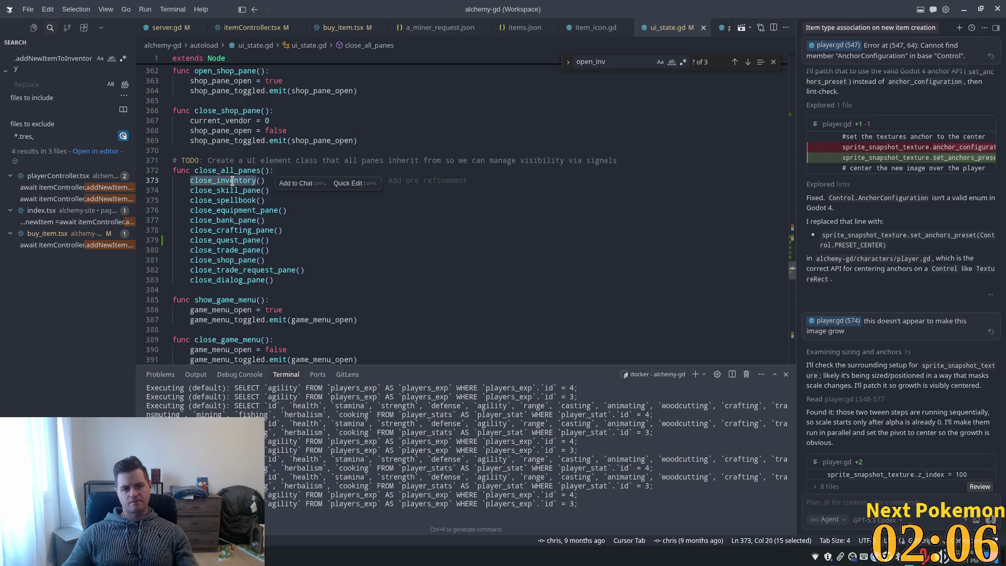
left_click(233, 180, "ctrl")
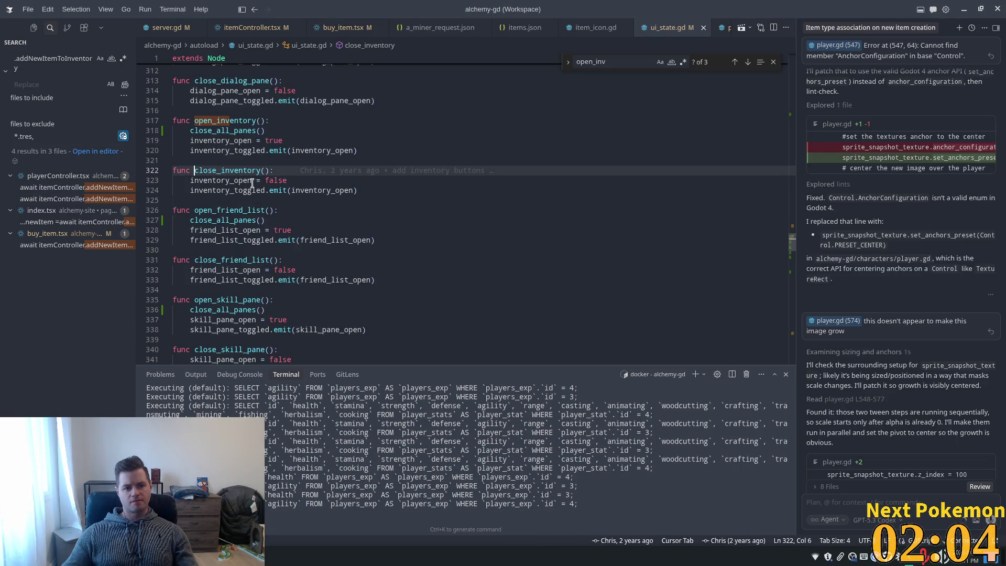
left_click_drag(198, 181, 253, 180)
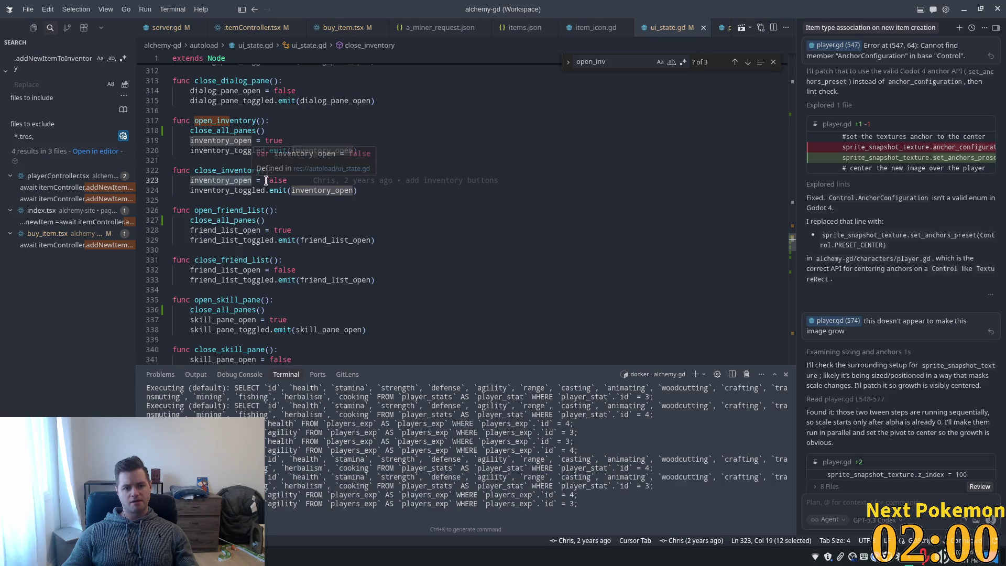
left_click(284, 179)
left_click(226, 190)
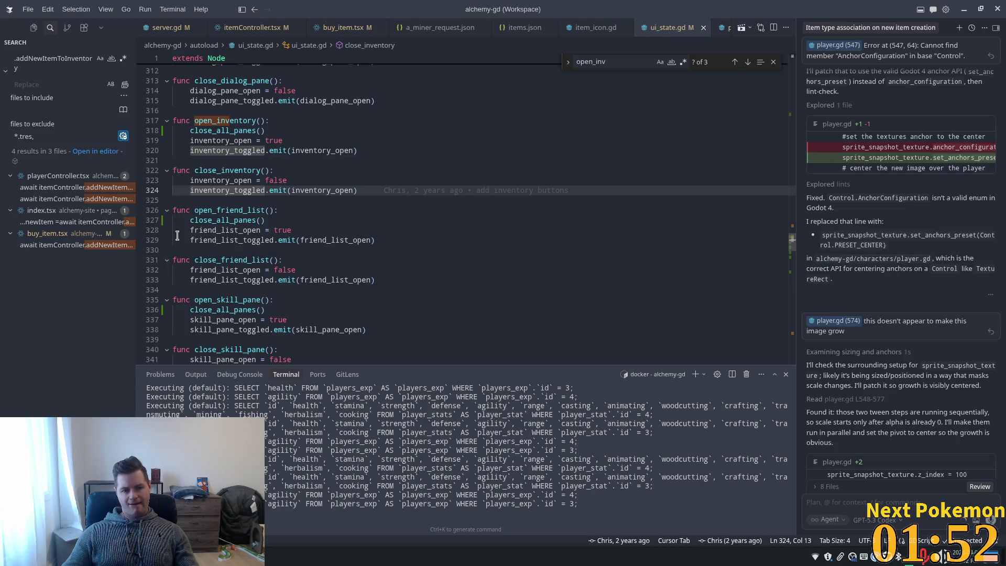
double_click(227, 189)
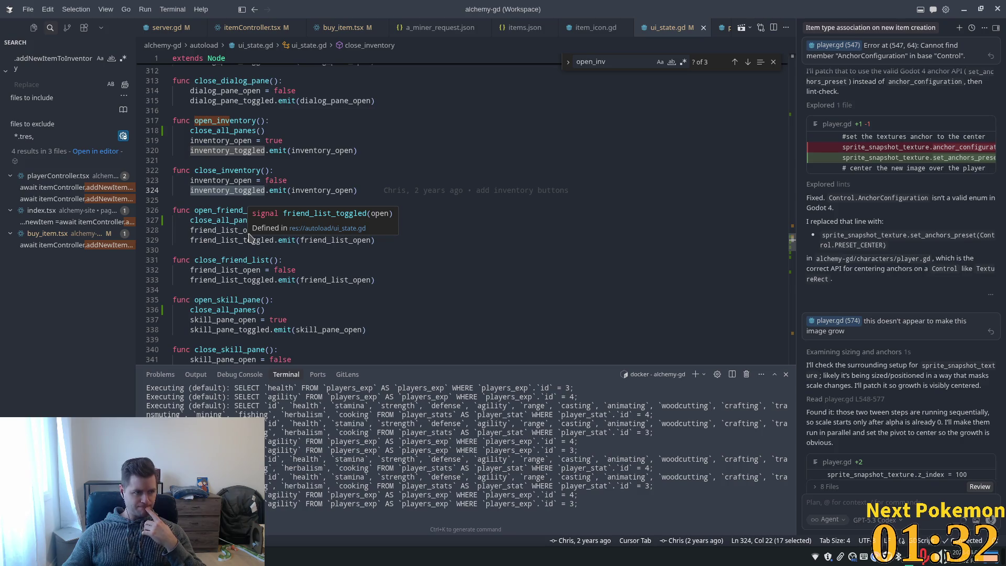
left_click(326, 170)
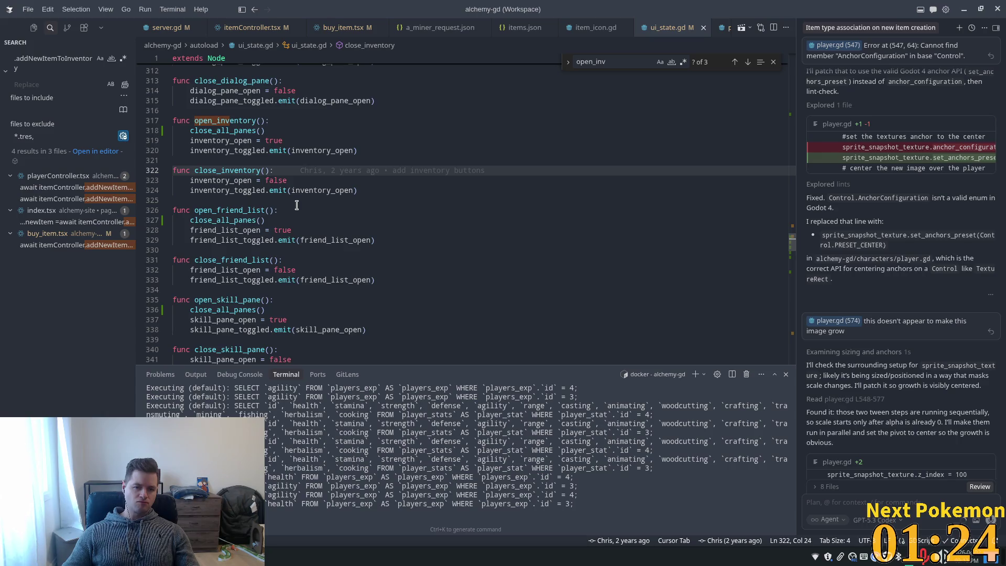
scroll(296, 205, "down", 3)
scroll(285, 211, "down", 3)
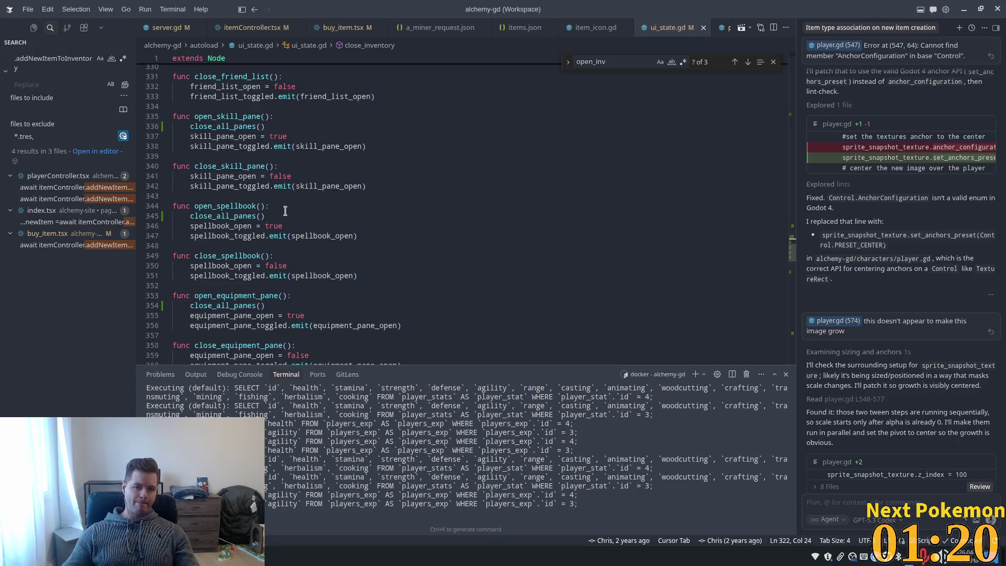
key("alt+Tab")
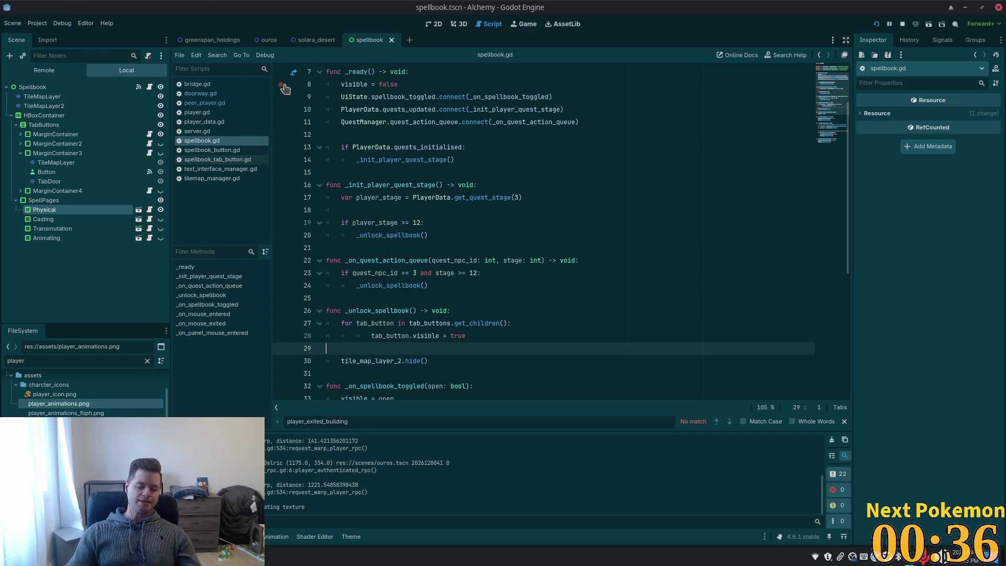
Step: Open hud.tscn via quick search and from its 2D layout open the ui_buttons scene
key("shift+alt+o")
type("hud")
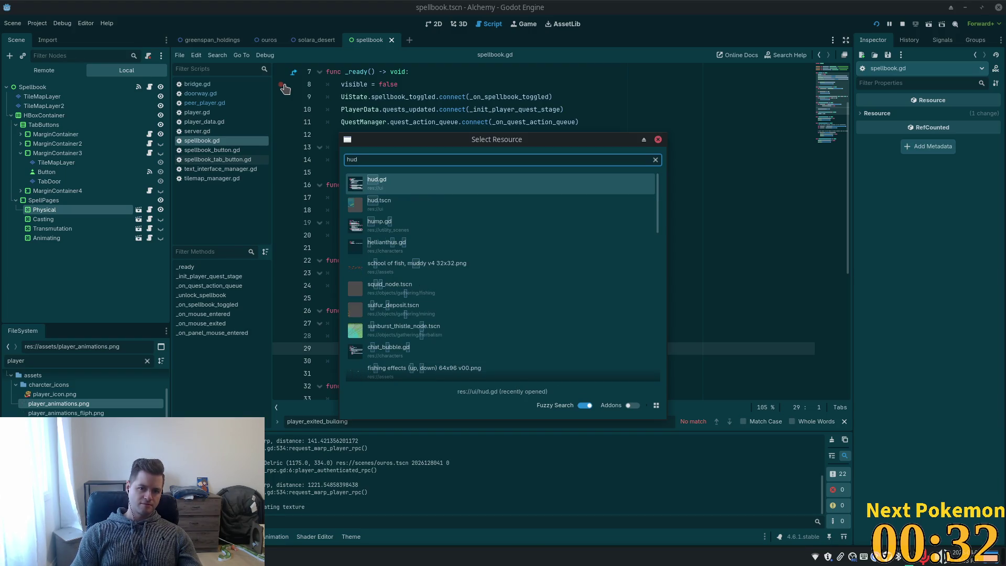
key("Down")
key("Return")
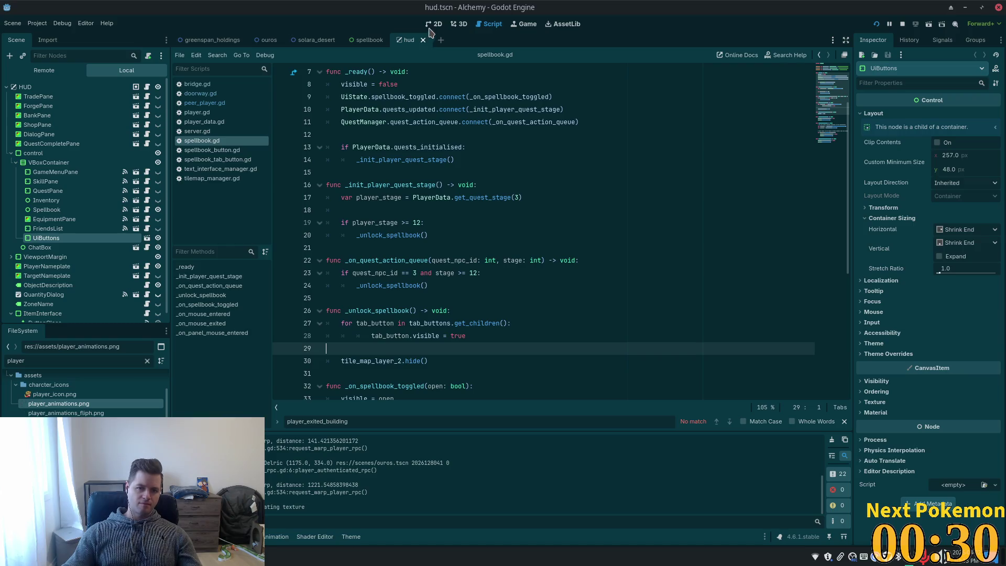
left_click(430, 32)
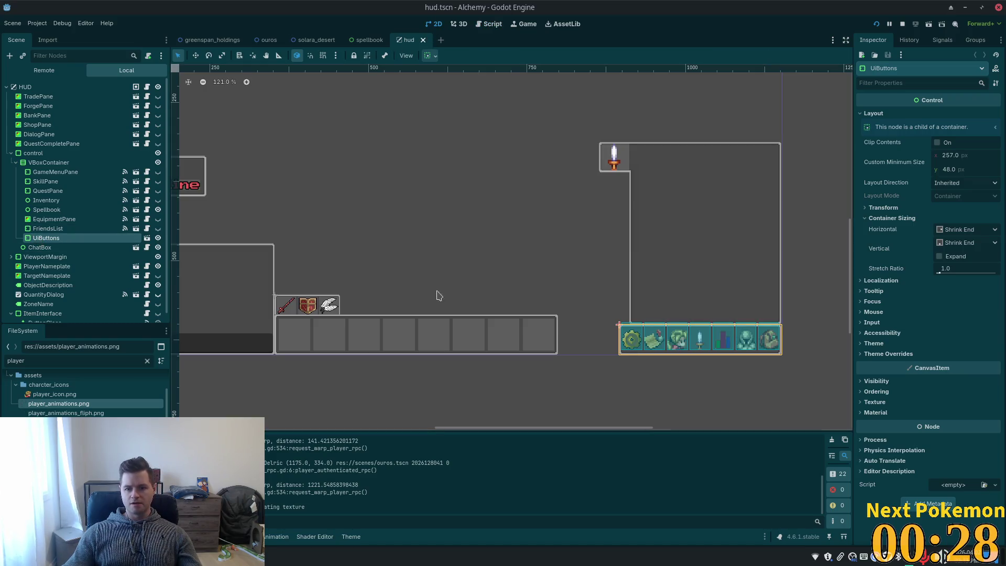
scroll(664, 359, "up", 3)
scroll(558, 395, "right", 3)
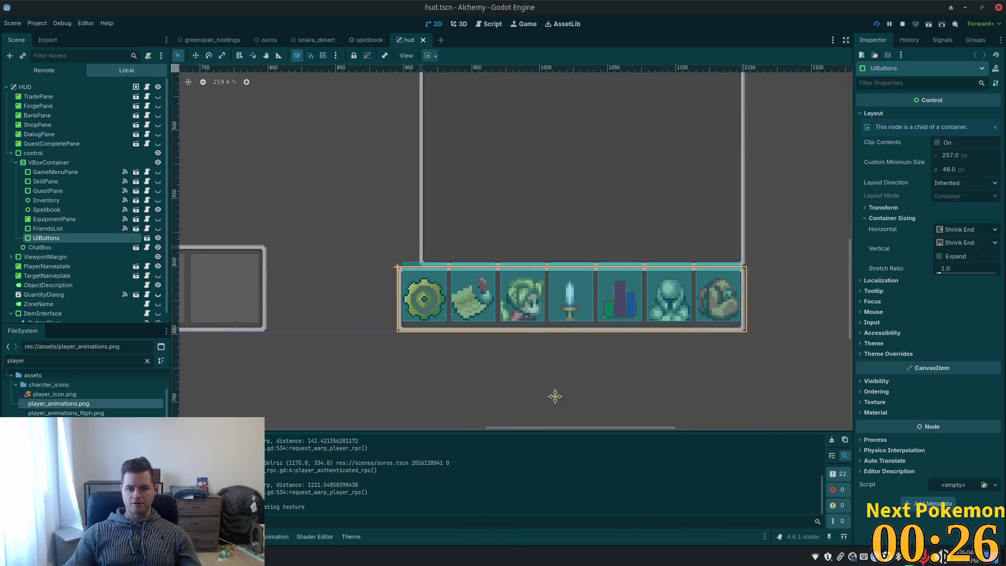
scroll(518, 369, "up", 2)
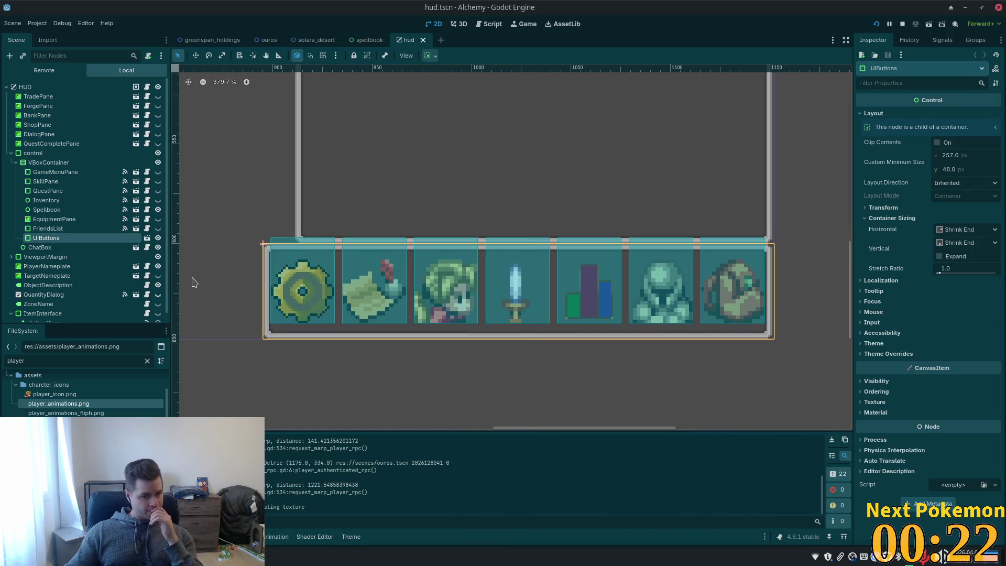
left_click(146, 238)
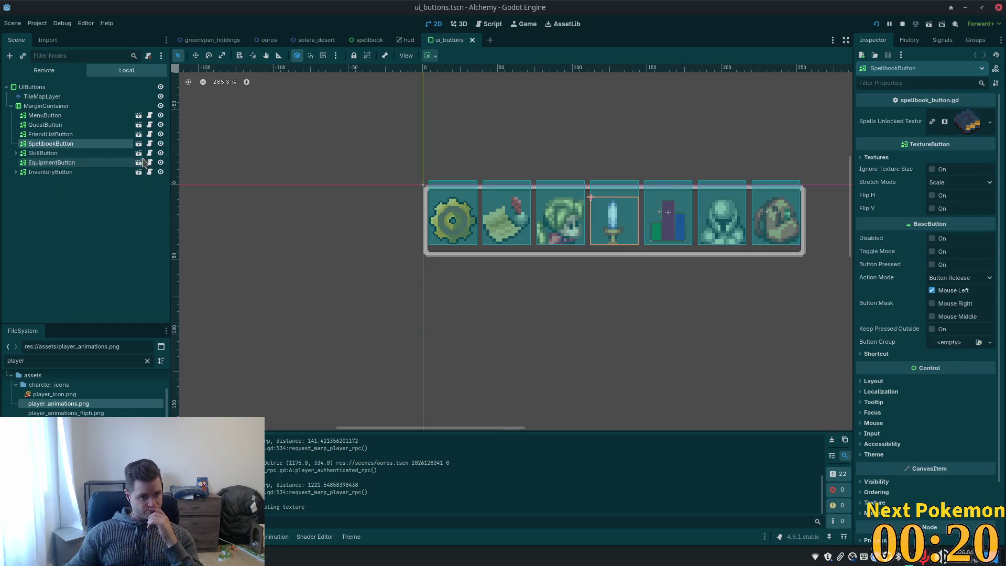
Step: Inspect the button nodes, open the MenuButton scene and its menu_button.gd script
left_click(47, 125)
left_click(87, 145)
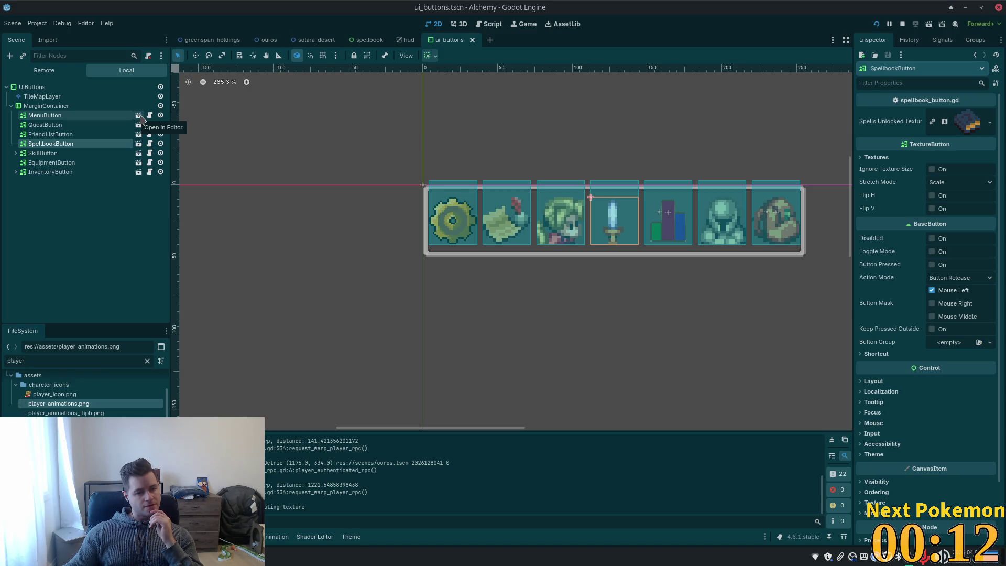
left_click(138, 115)
left_click(128, 87)
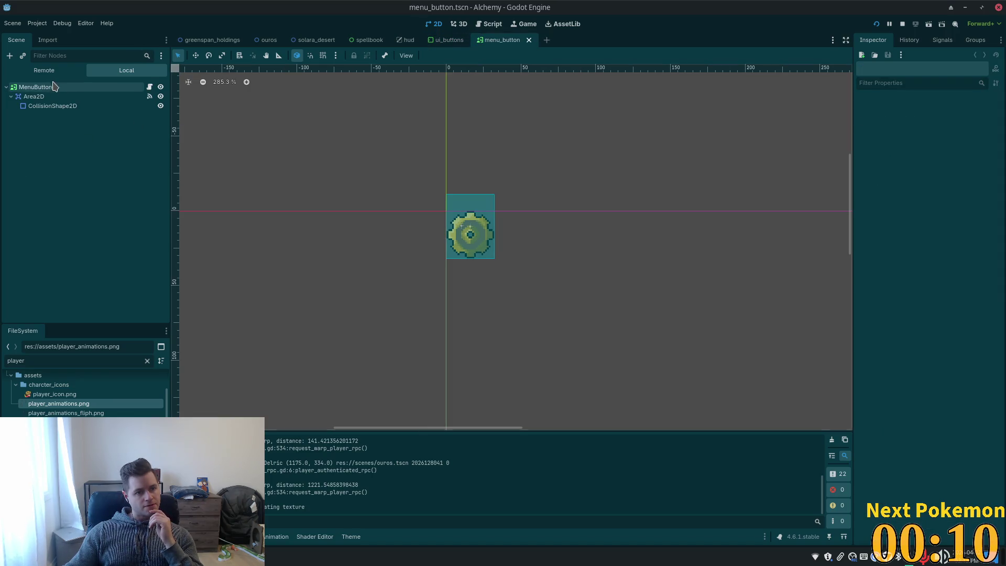
left_click(149, 87)
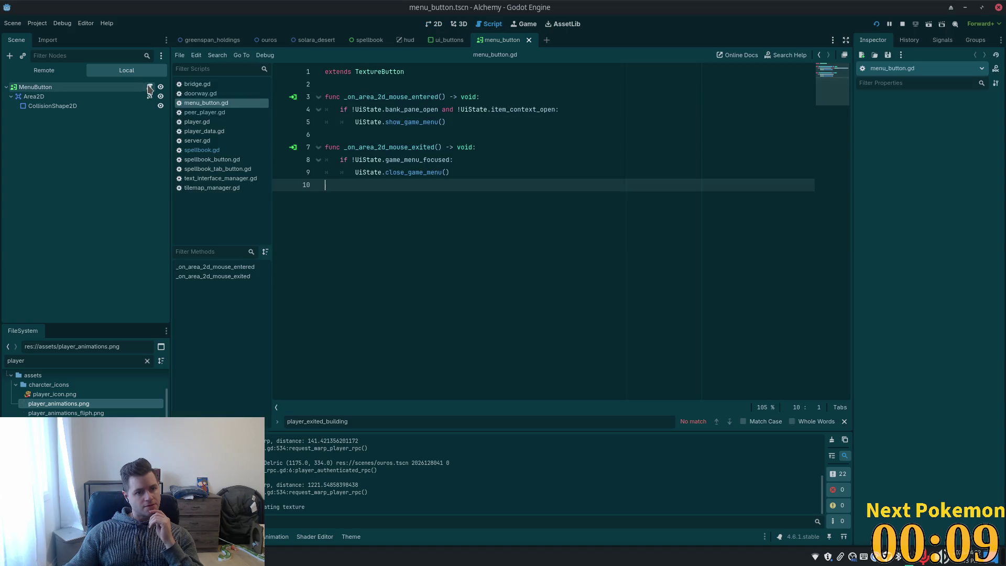
Step: From the mouse-exited handler, jump to the close_game_menu definition in ui_state.gd
left_click(365, 135)
left_click(406, 147)
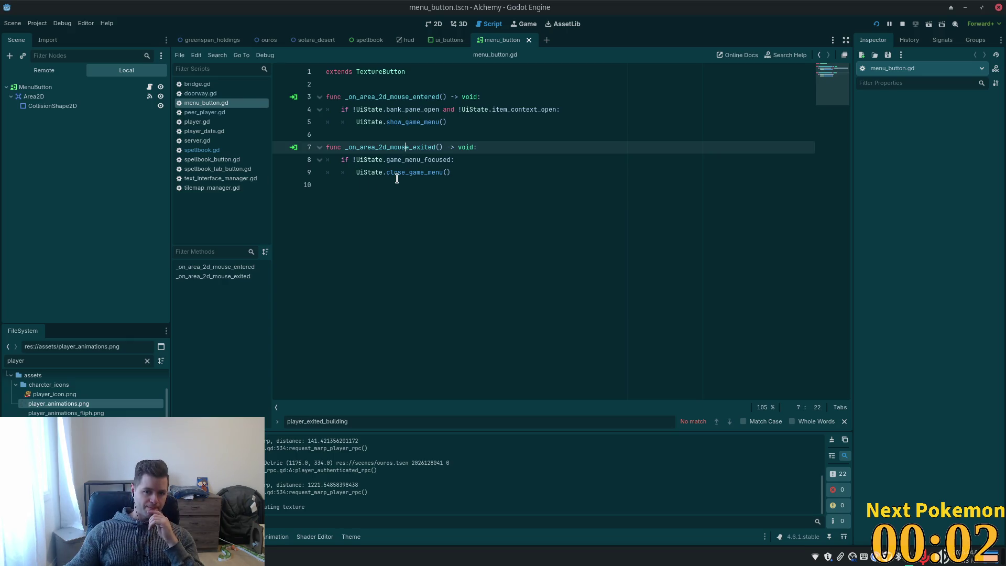
double_click(396, 174)
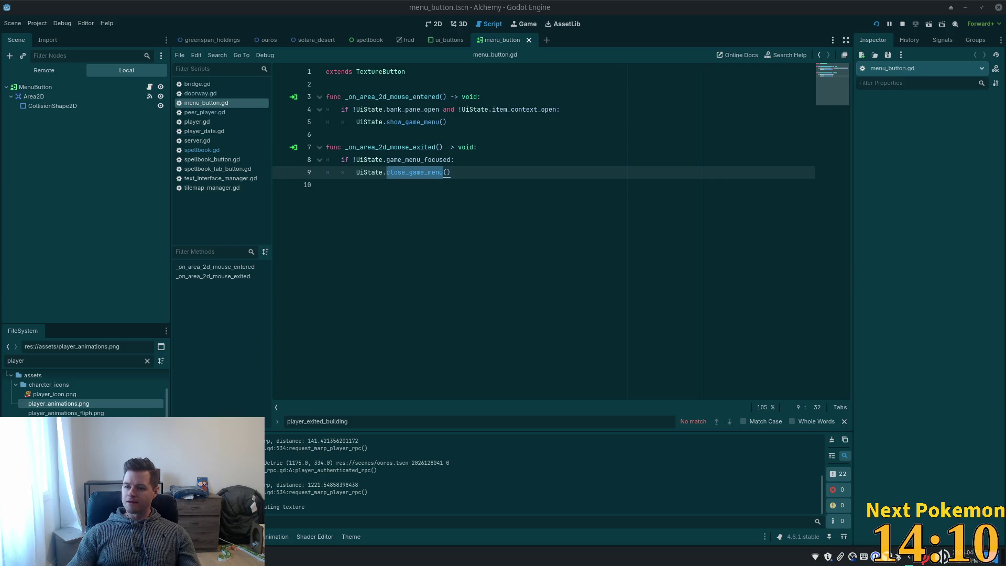
left_click(405, 138)
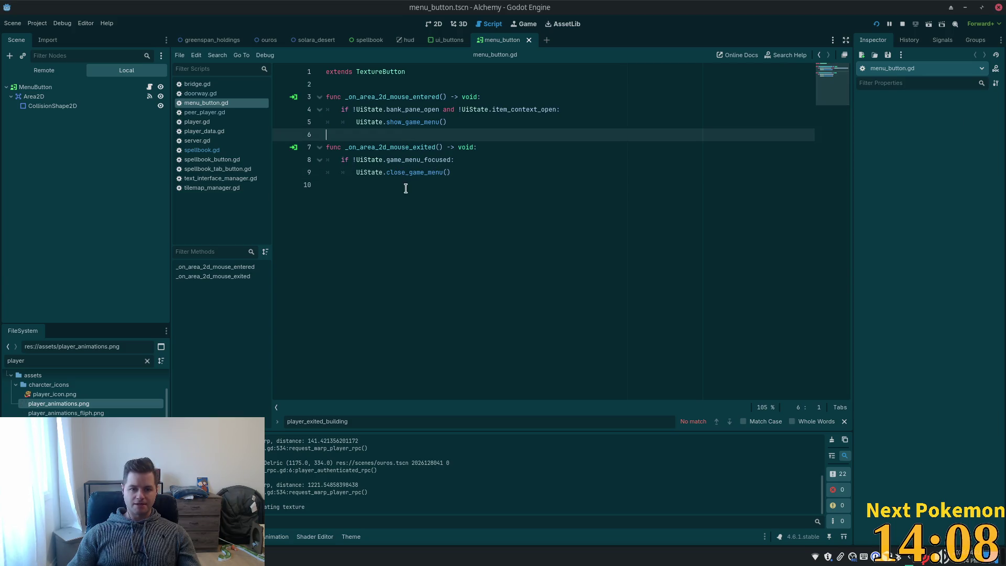
double_click(405, 173)
left_click(405, 172, "ctrl")
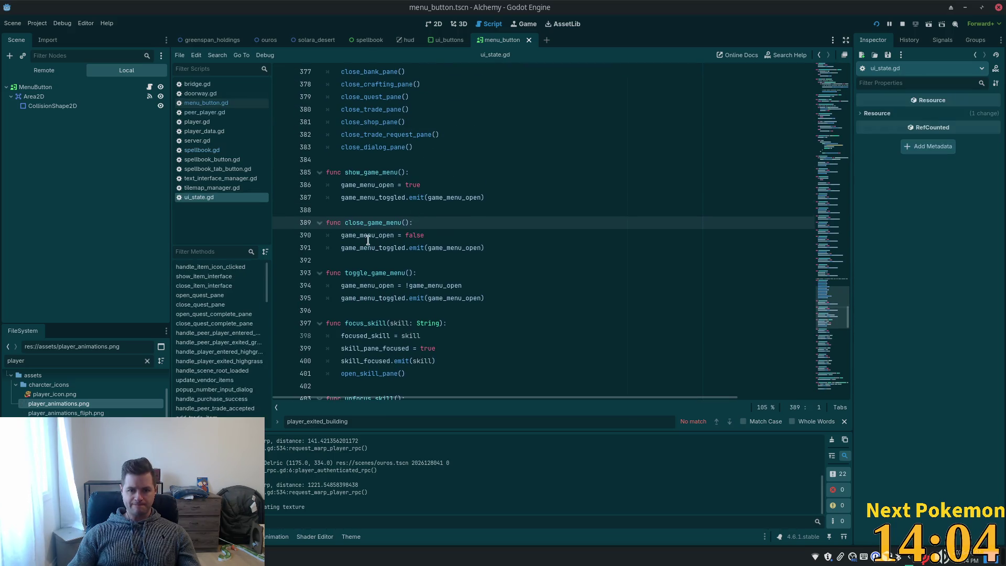
double_click(368, 235)
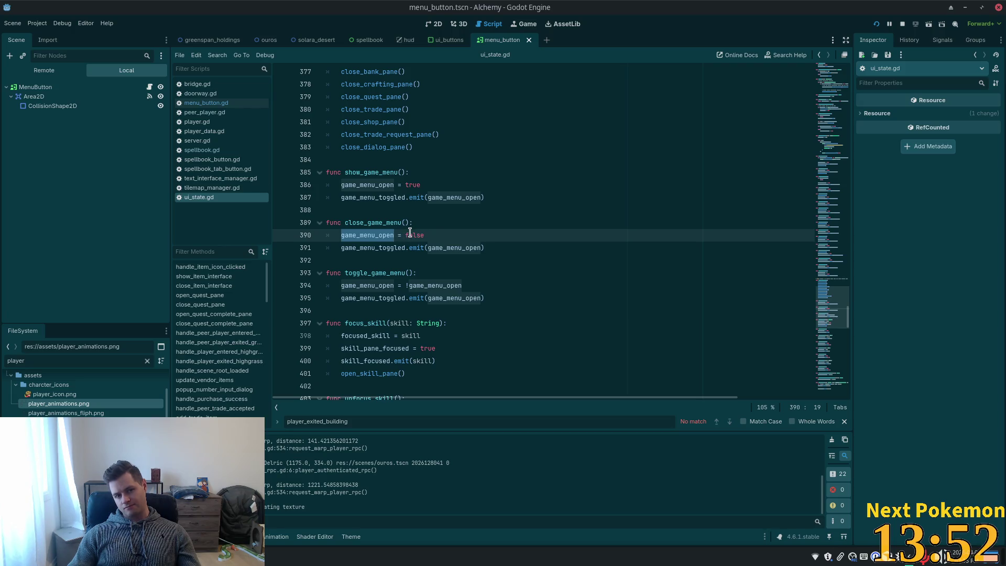
scroll(552, 181, "down", 1)
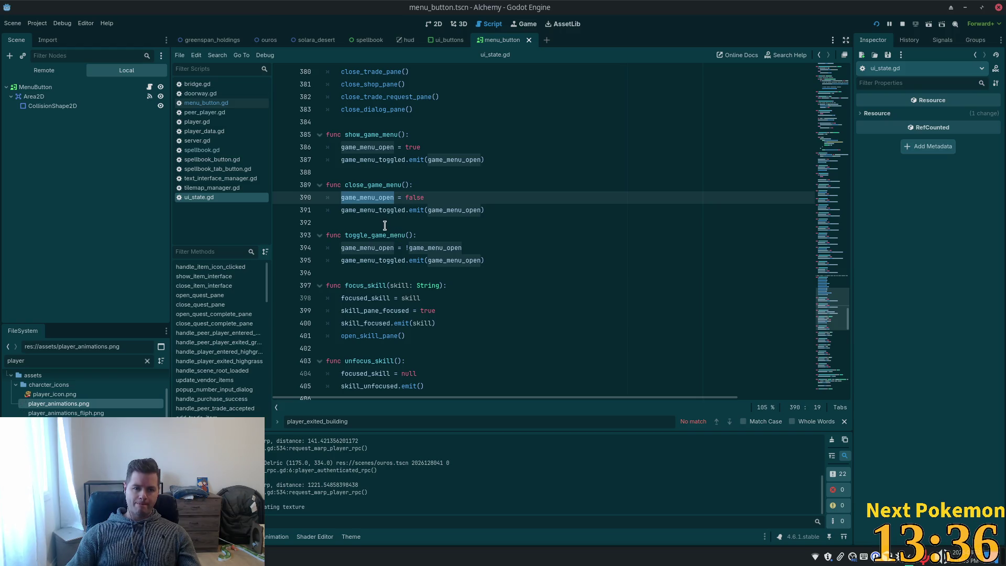
double_click(456, 209)
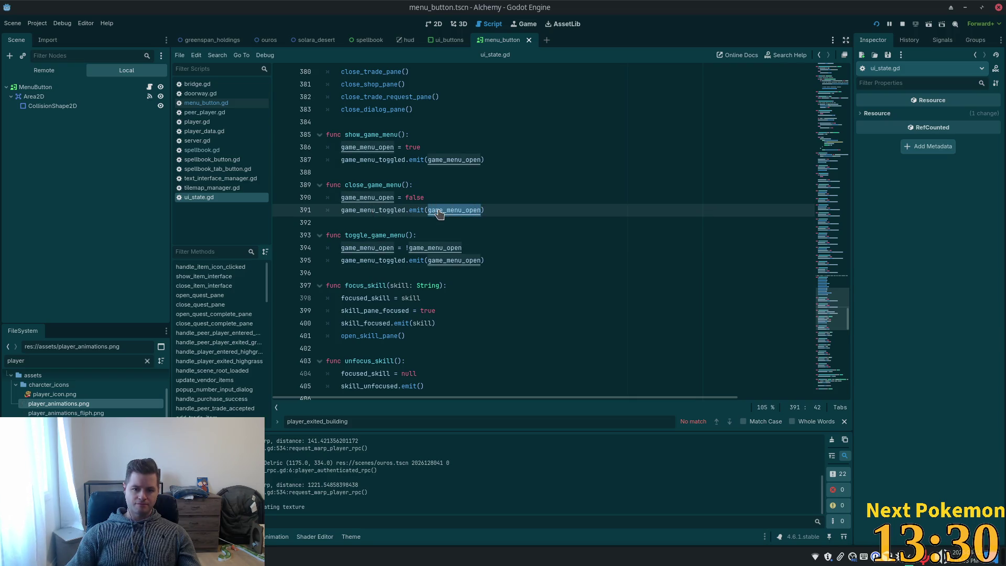
double_click(364, 209)
key("ctrl+c")
key("alt+Tab")
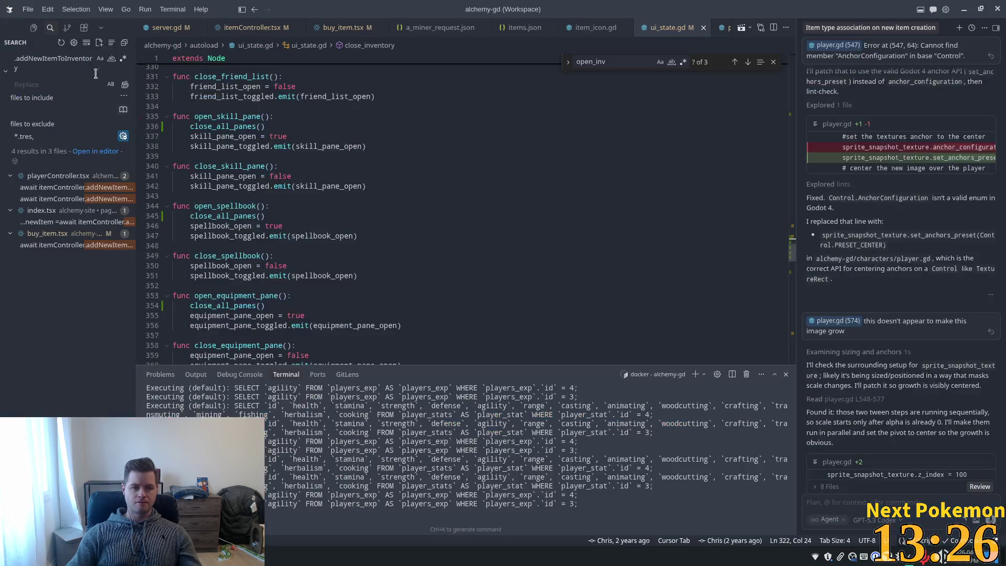
Step: Search the project for game_menu_toggled.connect and open its handler in game_menu_pane.gd
left_click(43, 64)
key("ctrl+a")
key("ctrl+v")
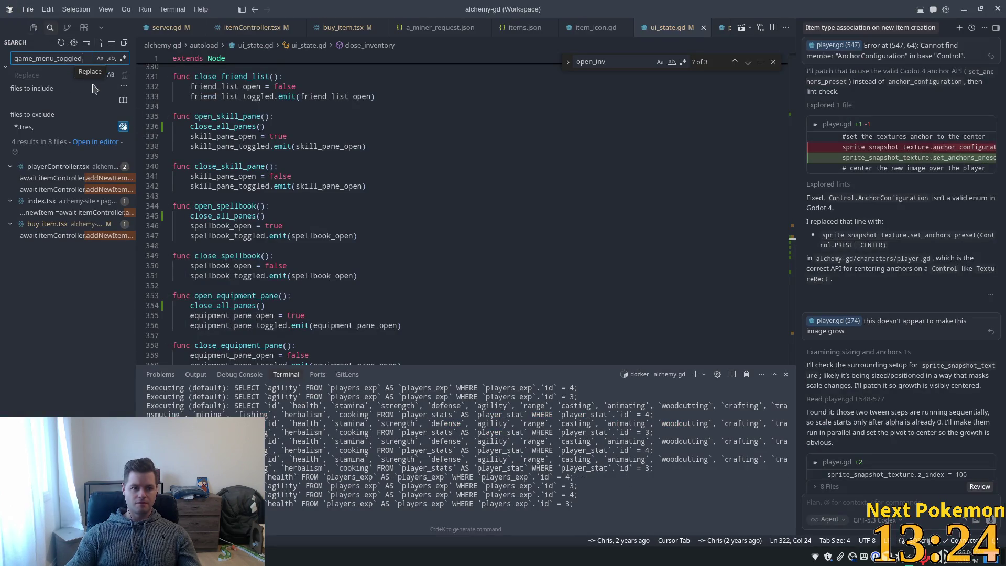
type(".con")
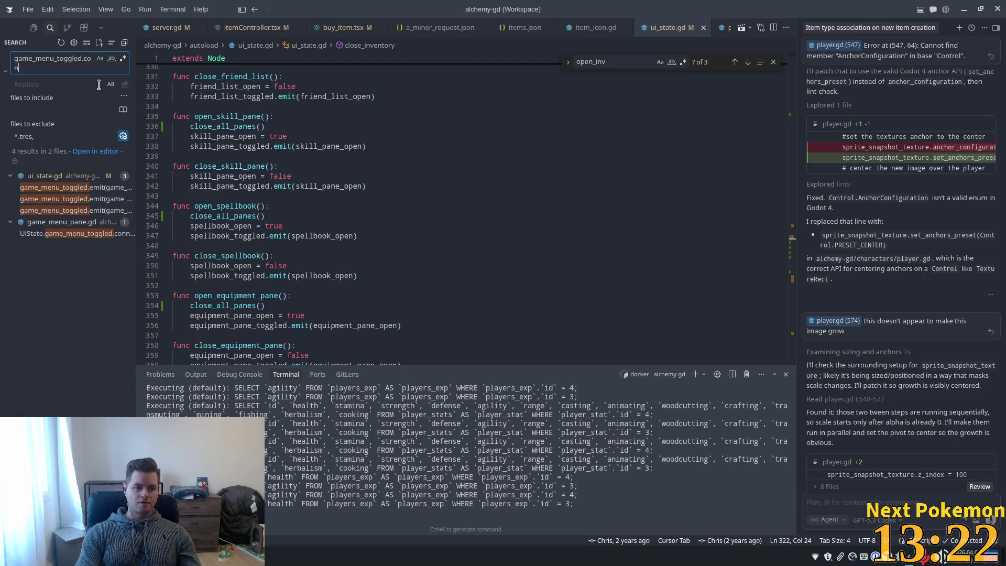
left_click(69, 188)
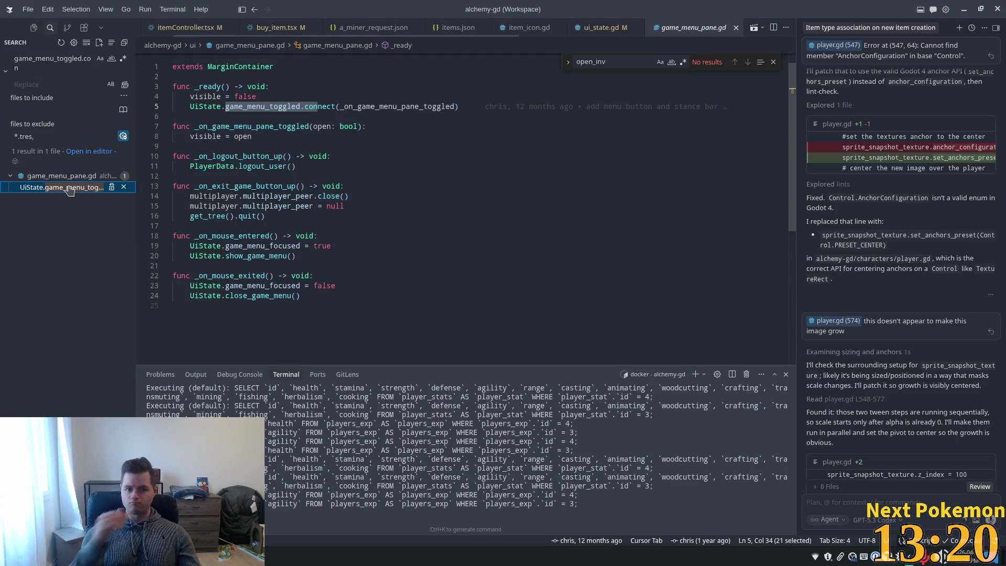
left_click(405, 106, "ctrl")
left_click(253, 139)
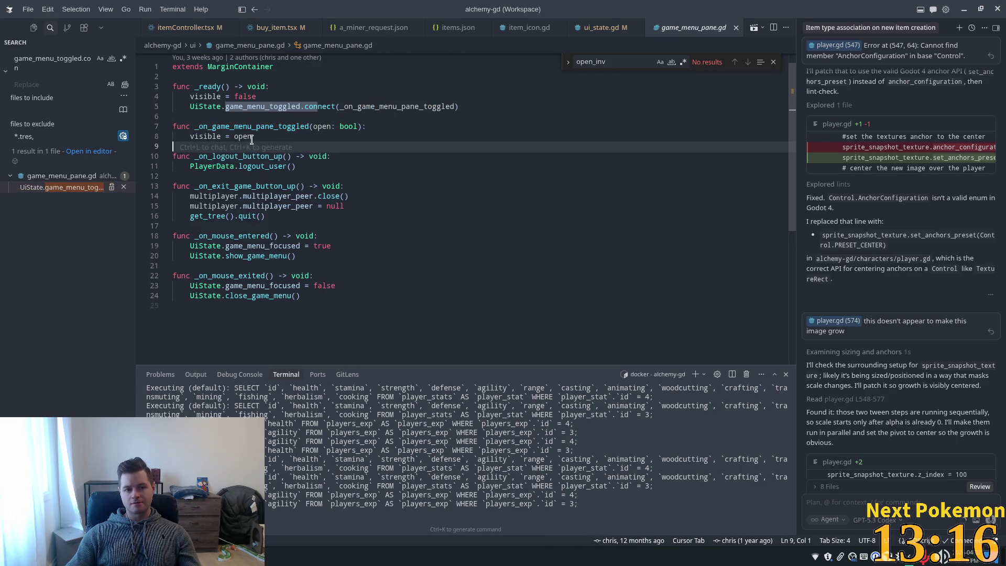
double_click(252, 140)
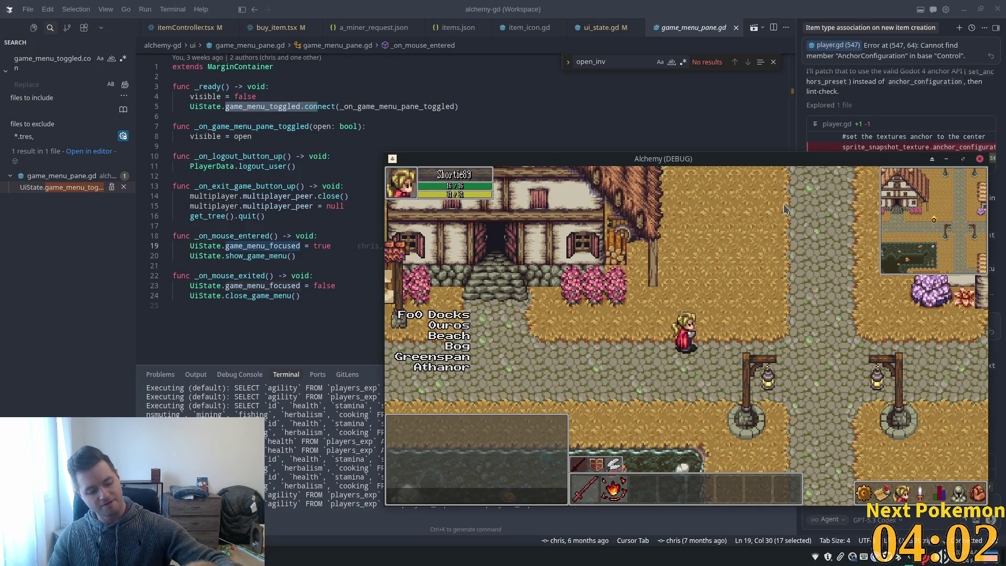
Step: Walk the character up-left beside the bushes, then down past the lamp post toward the pond
key("Up")
key("Left")
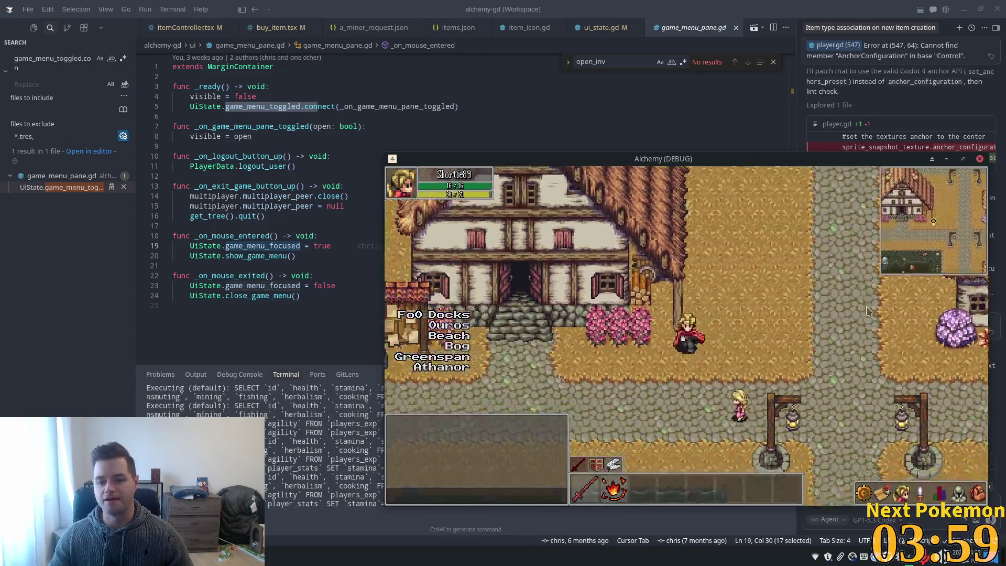
key("Down")
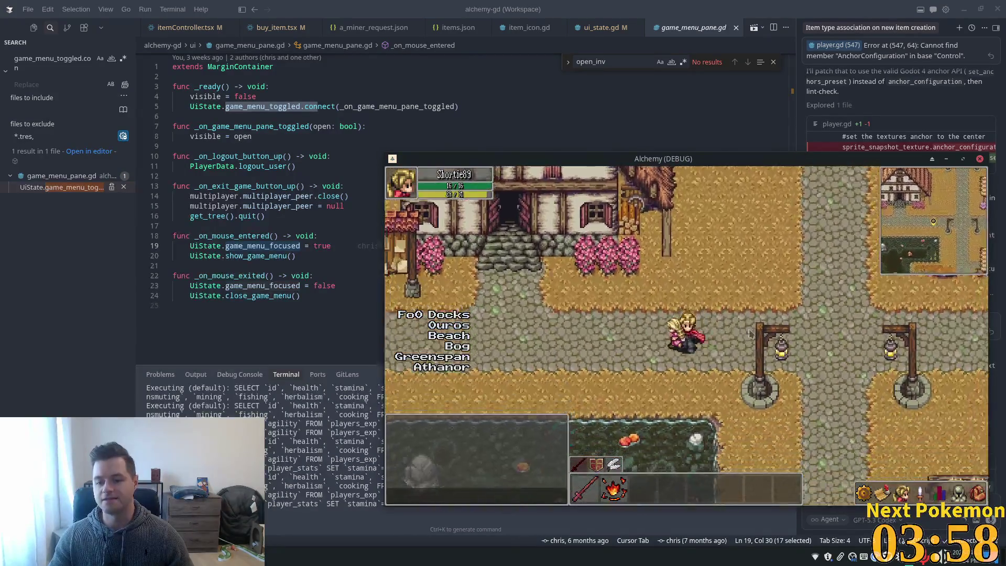